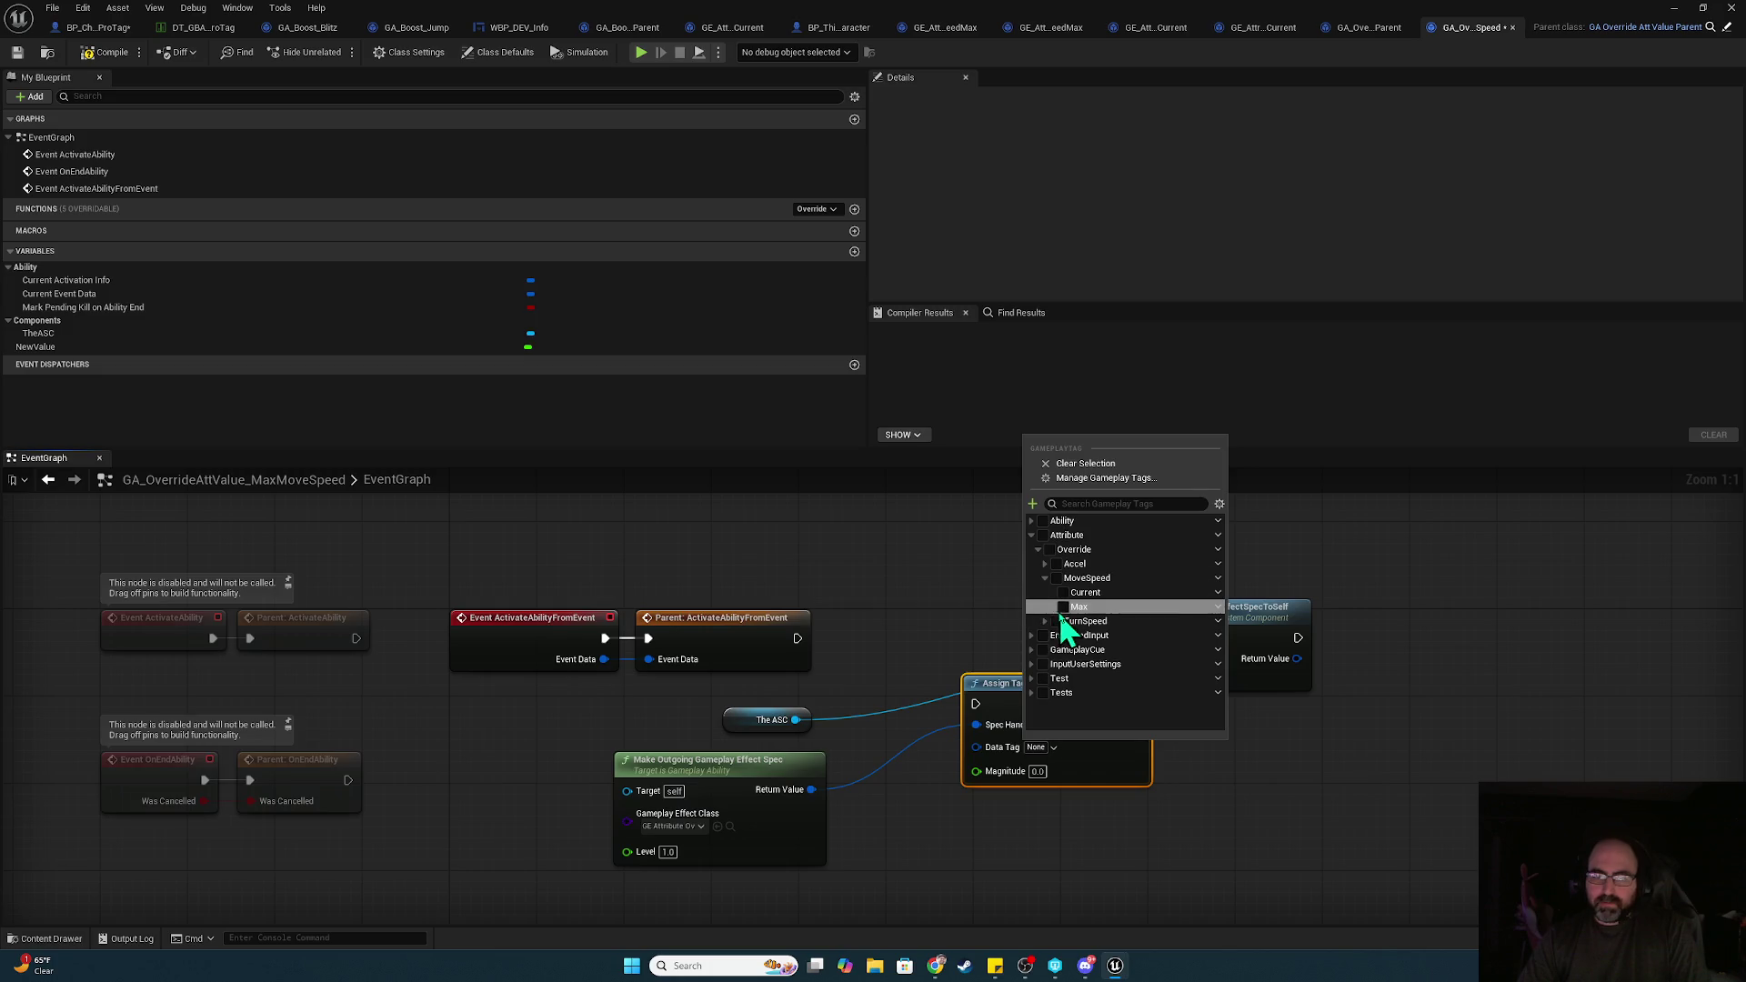
Tag the effect spec with Attribute.Override.MoveSpeed.Max, feed NewValue into Magnitude, and arrange the nodes
left_click(1062, 607)
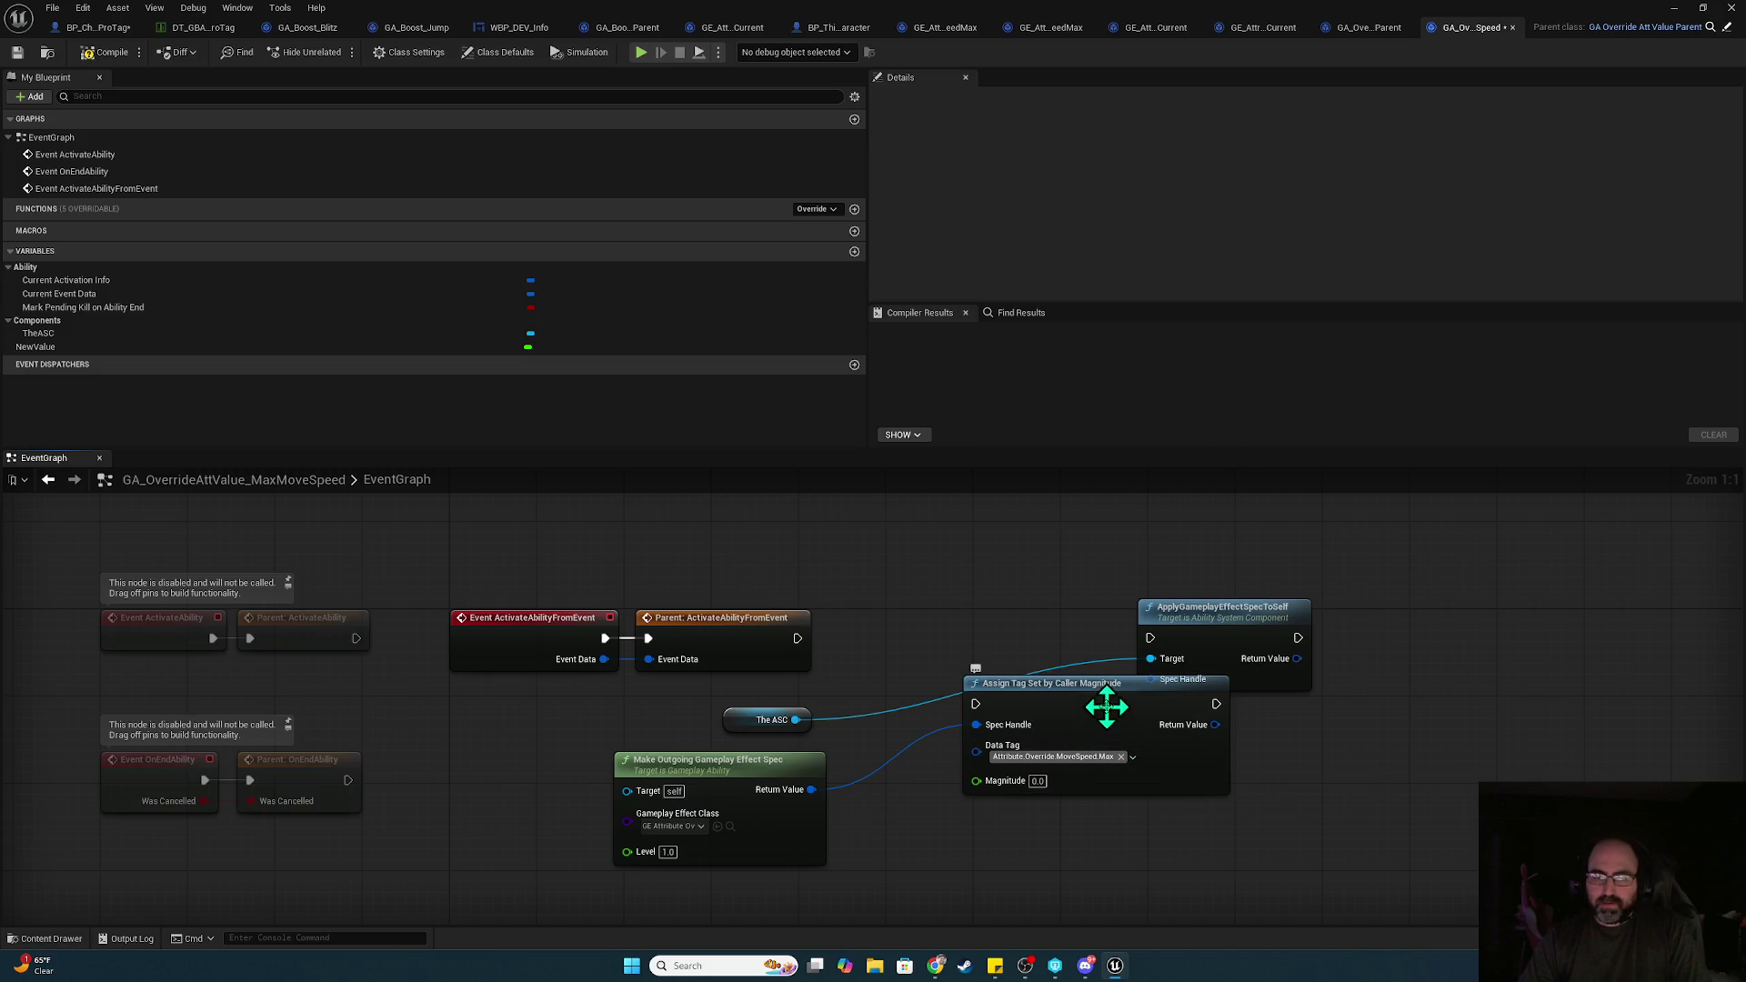
mouse_move(256, 348)
left_mouse_down()
mouse_move(263, 374)
mouse_move(982, 778)
mouse_move(931, 822)
left_mouse_up()
left_click_drag(797, 639, 978, 705)
left_click_drag(1115, 717, 1006, 652)
left_click_drag(1243, 633, 1451, 643)
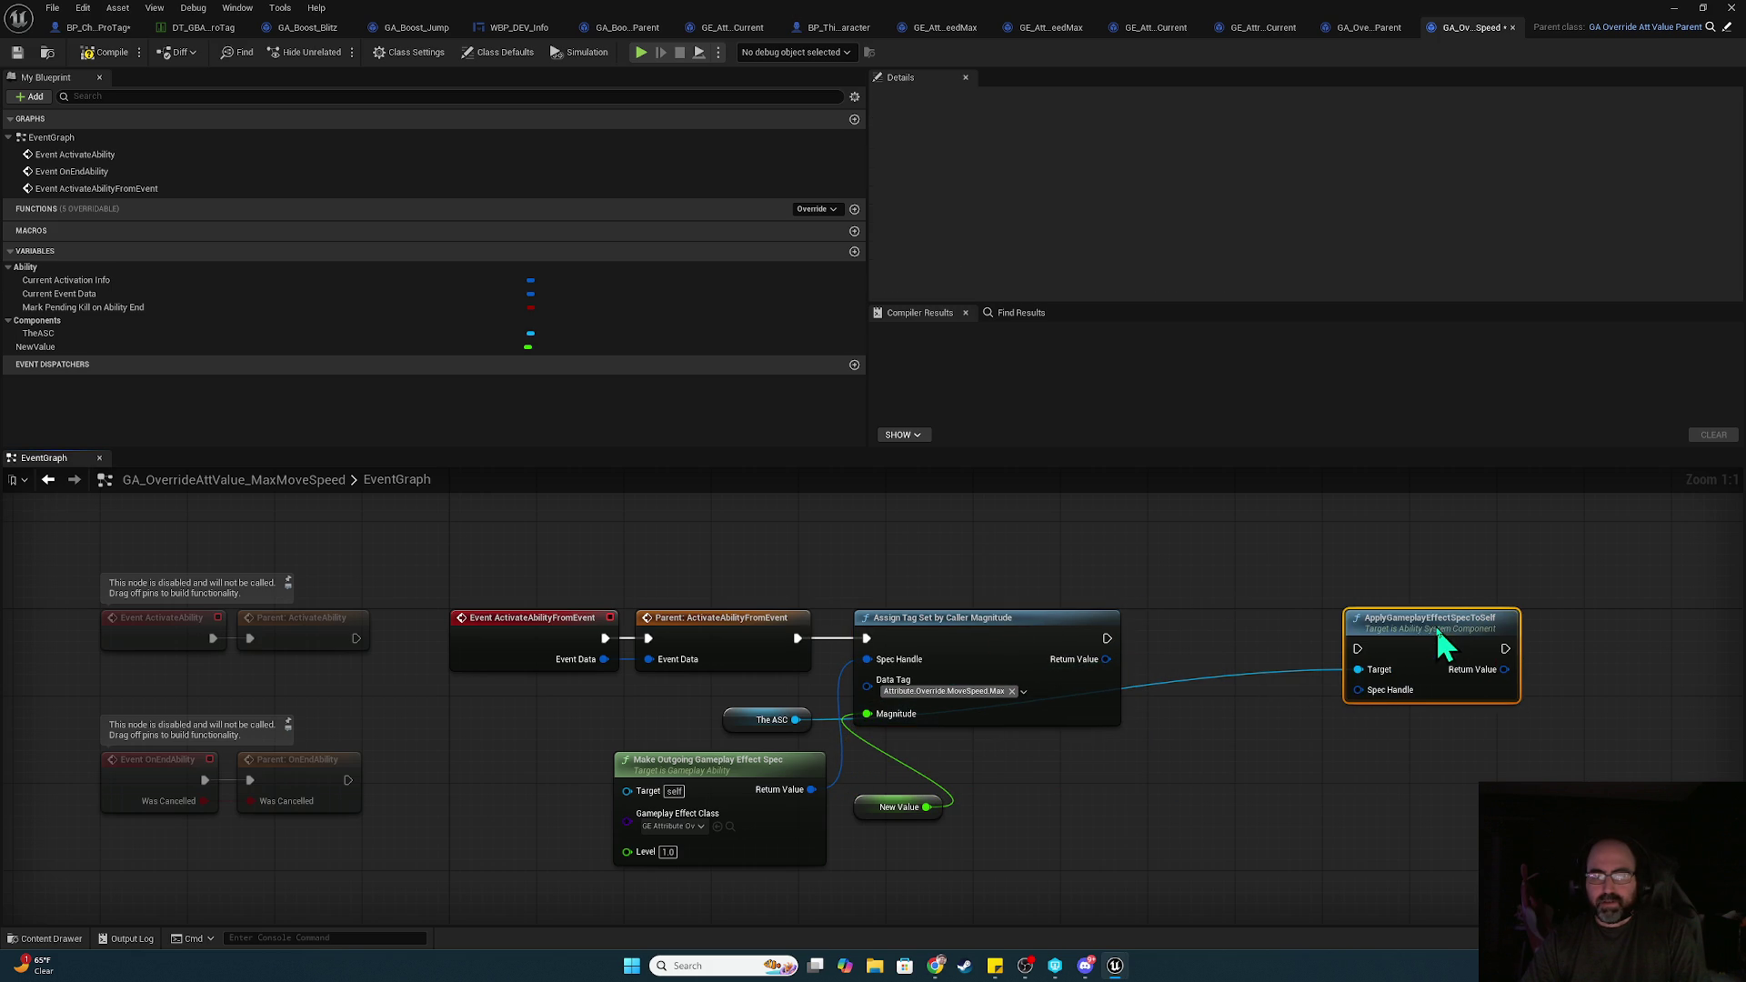
left_click_drag(1015, 637, 1124, 639)
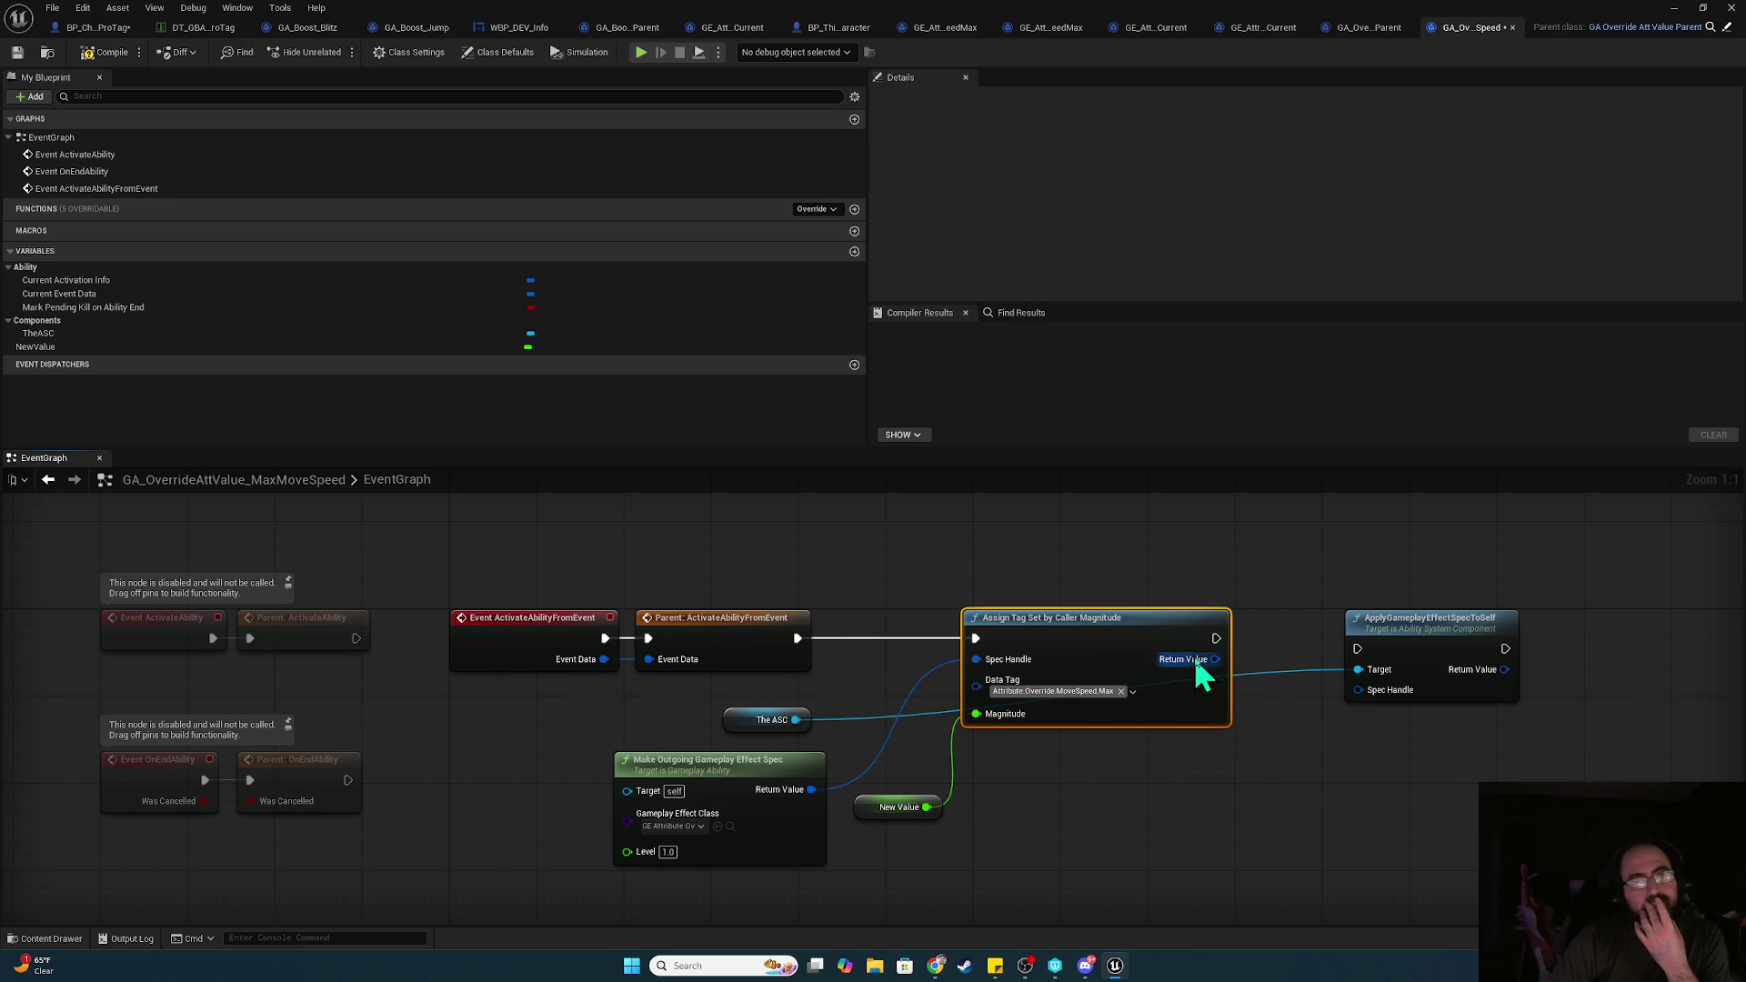
Wire the tagged spec and exec into ApplyGameplayEffectSpecToSelf's Spec Handle
left_click_drag(1216, 651, 1242, 666)
left_click_drag(1359, 695, 1359, 691)
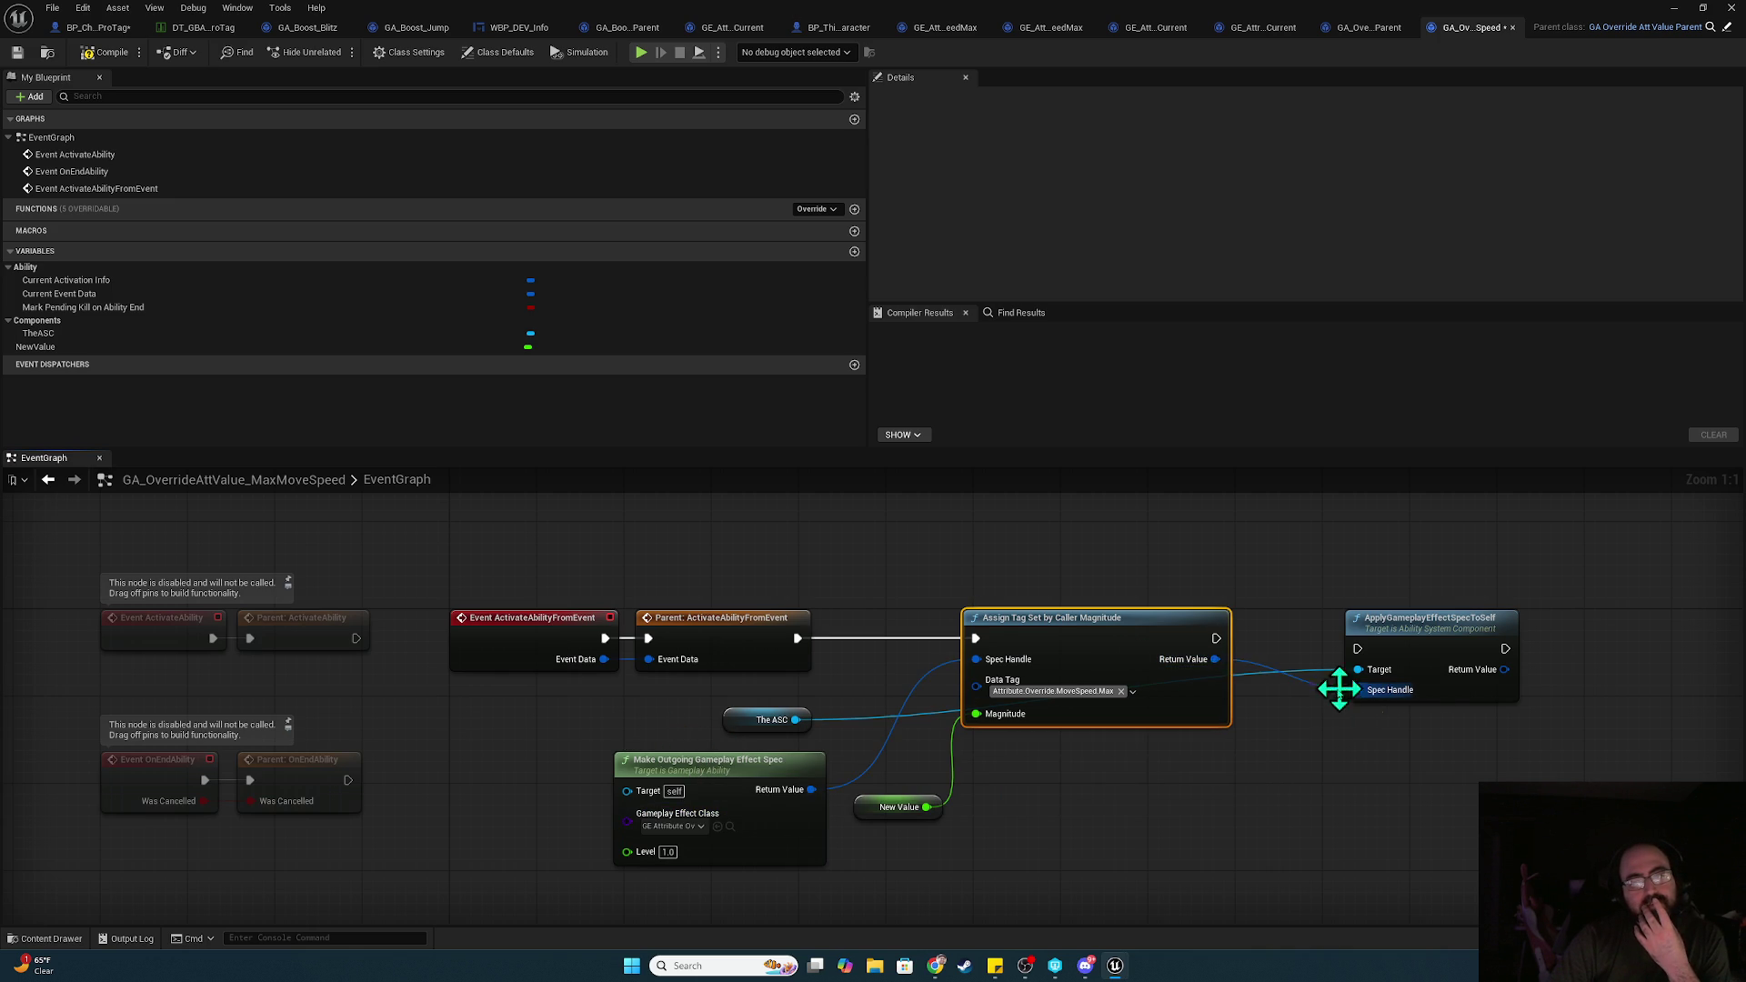
mouse_move(1216, 638)
left_mouse_down()
mouse_move(1358, 649)
mouse_move(1366, 630)
left_mouse_up()
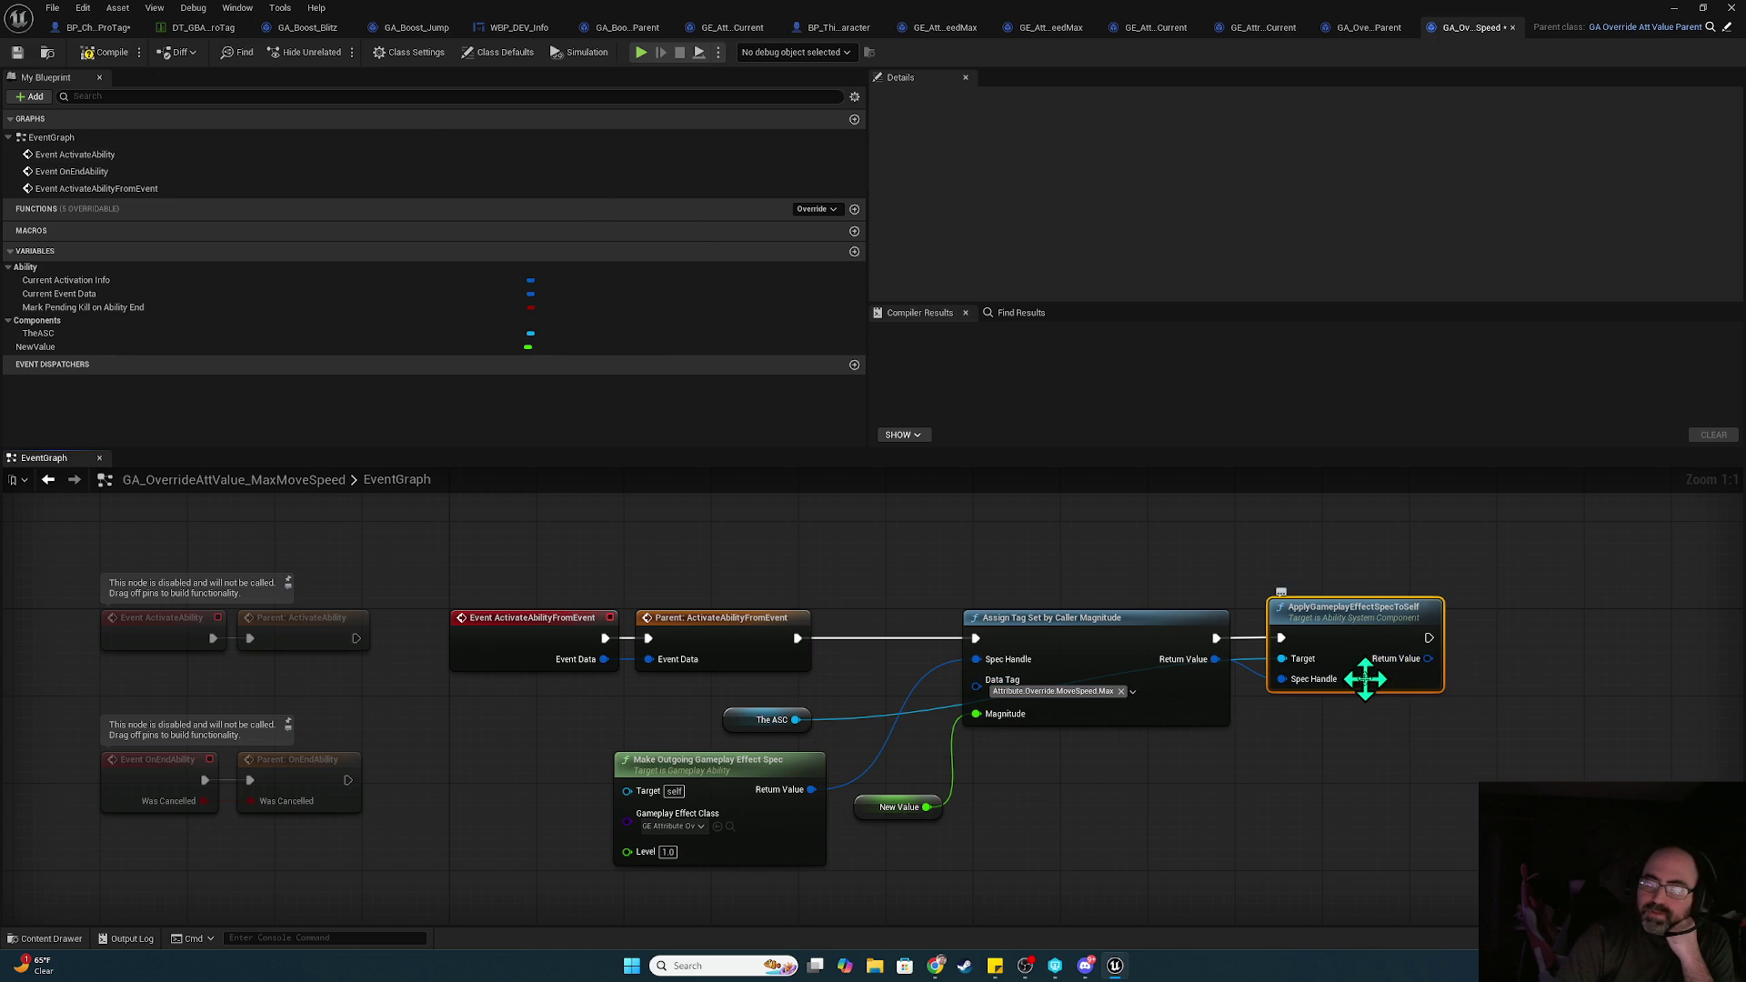
left_click_drag(1434, 713, 1282, 752)
right_click(1176, 702)
Add an End Ability node after ApplyGameplayEffectSpecToSelf
type("end abi")
type("ity")
key("Return")
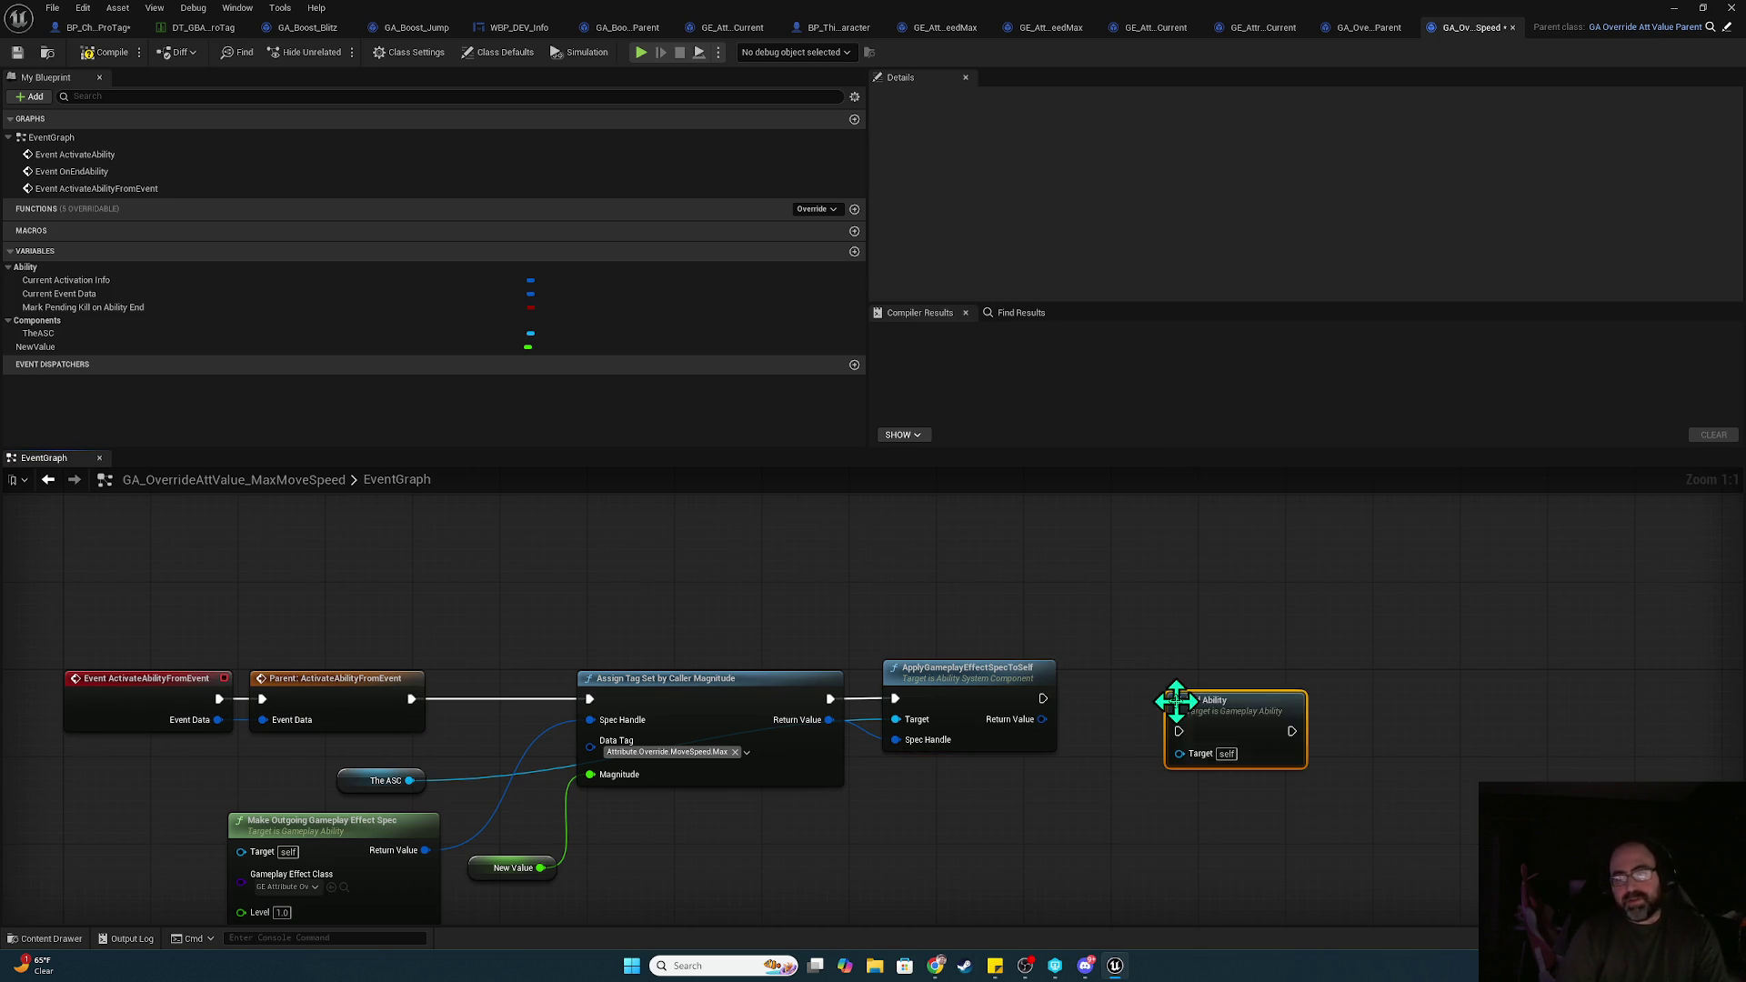
mouse_move(1041, 699)
left_mouse_down()
mouse_move(1179, 731)
mouse_move(1181, 699)
left_mouse_up()
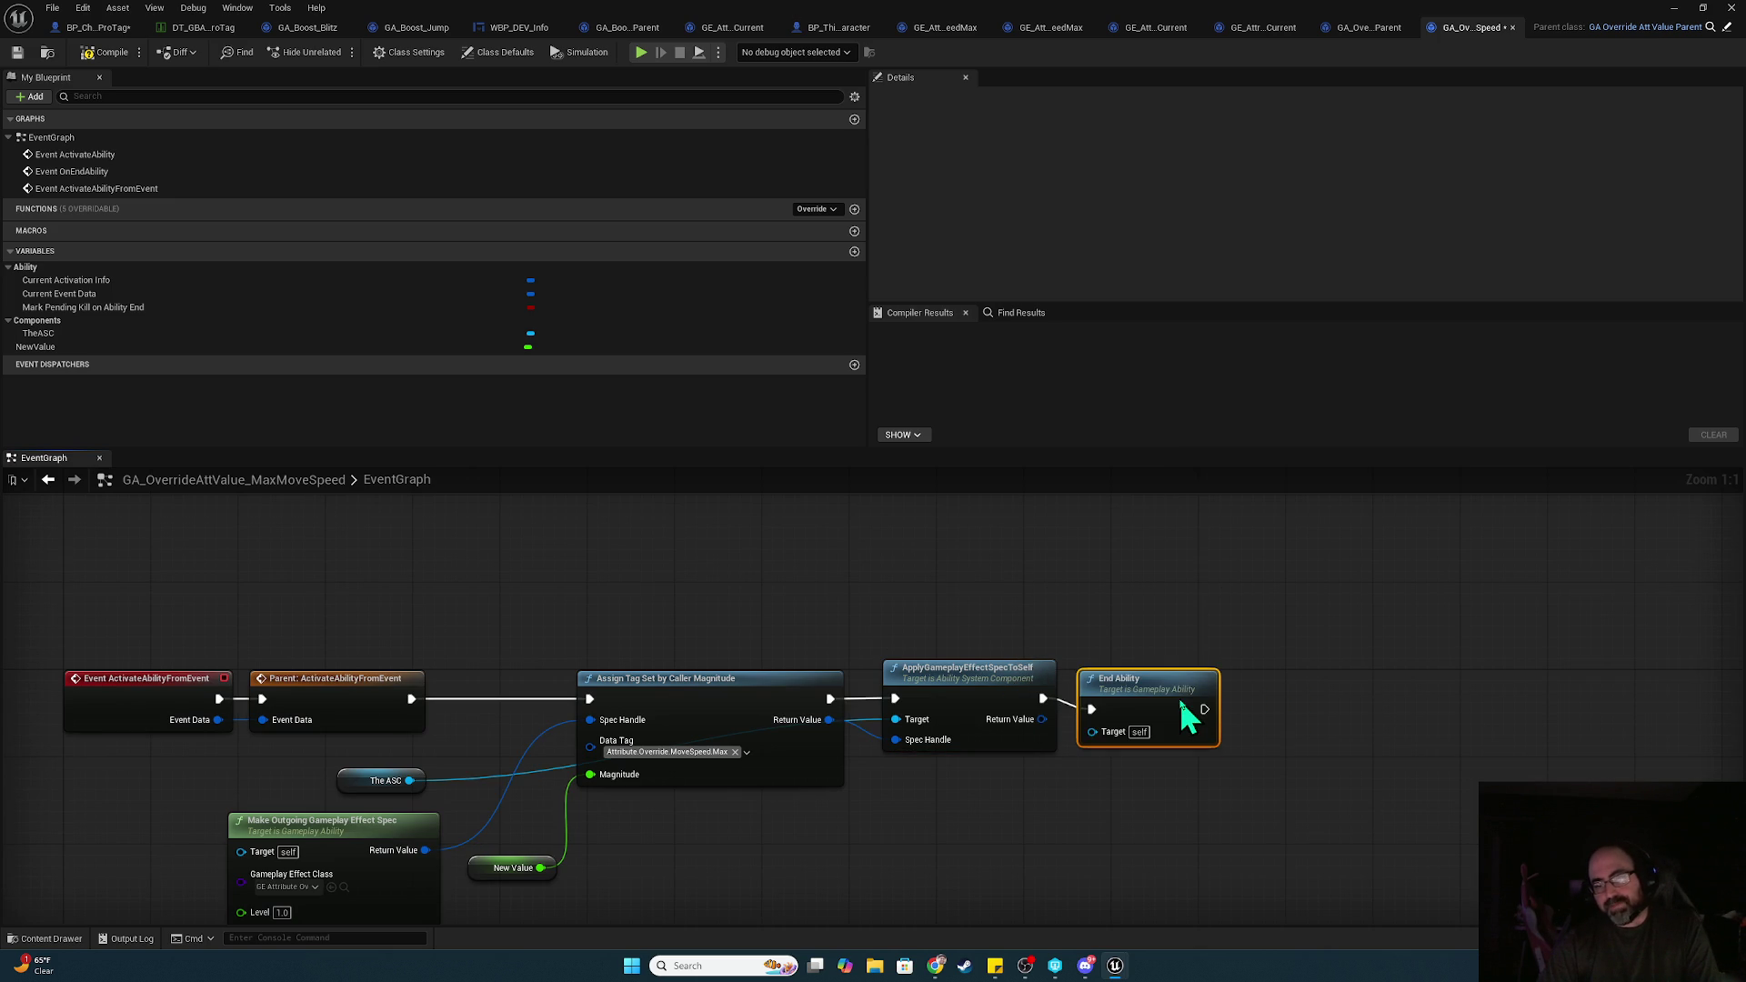
Compile and save the ability blueprint, then start a play session
left_click(128, 56)
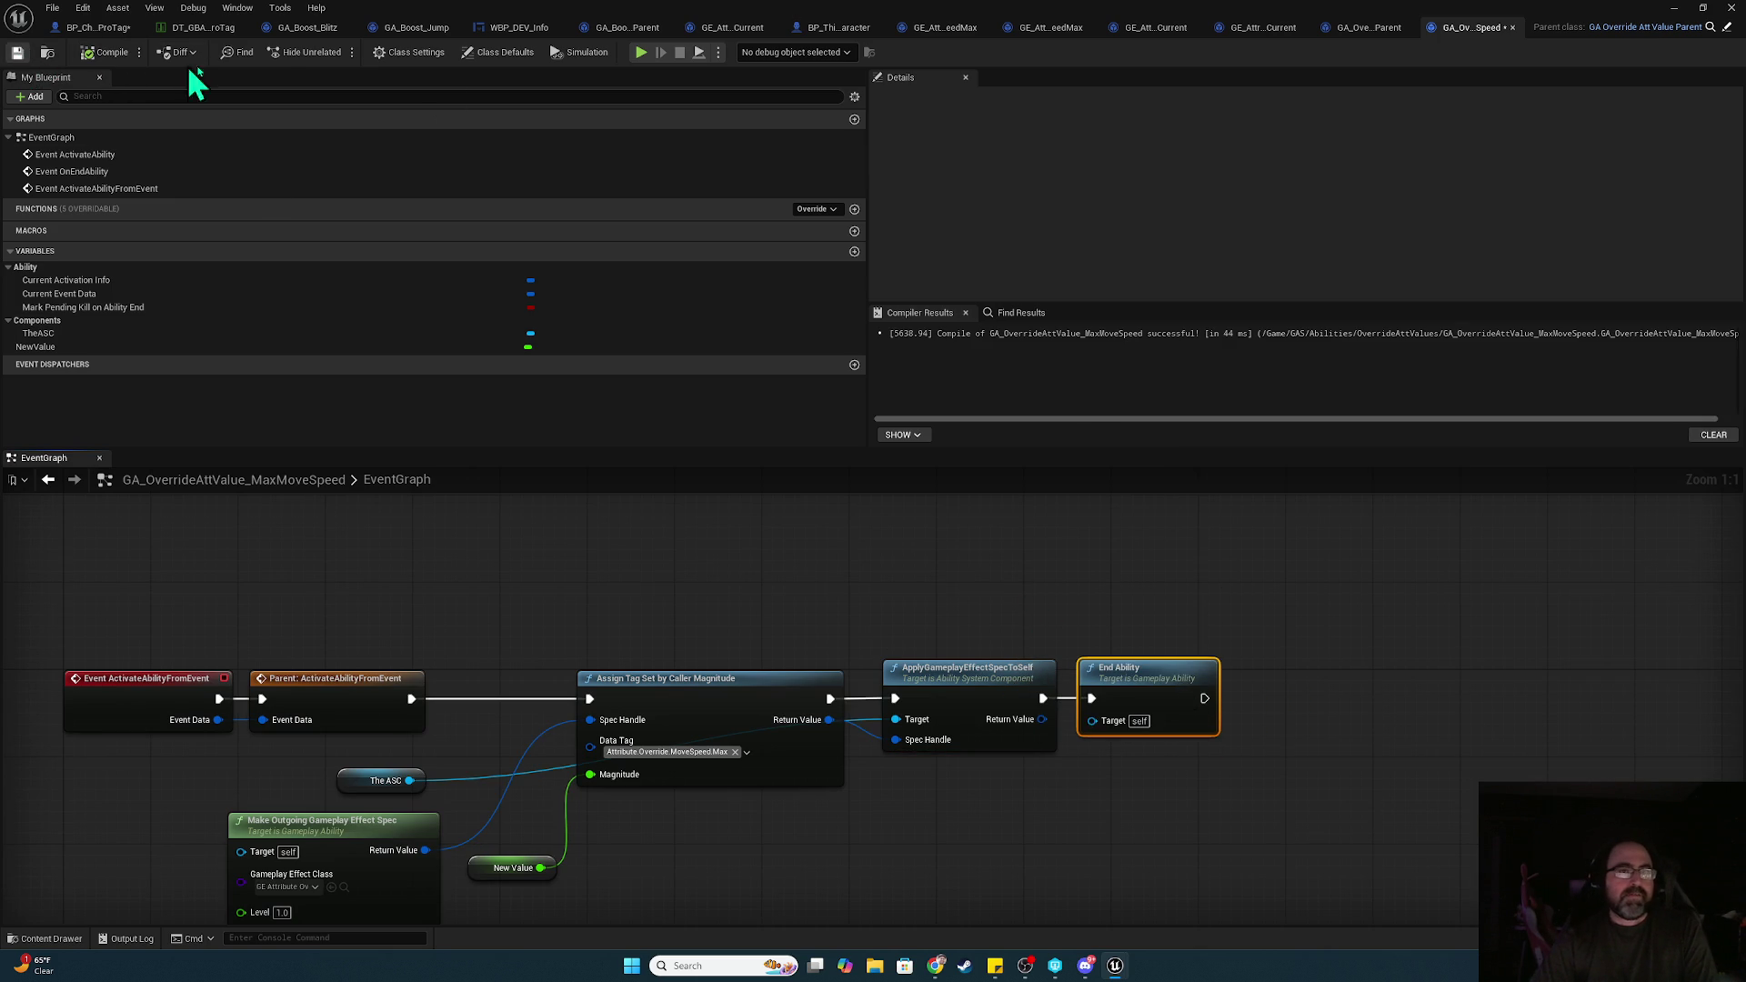
key("ctrl+s")
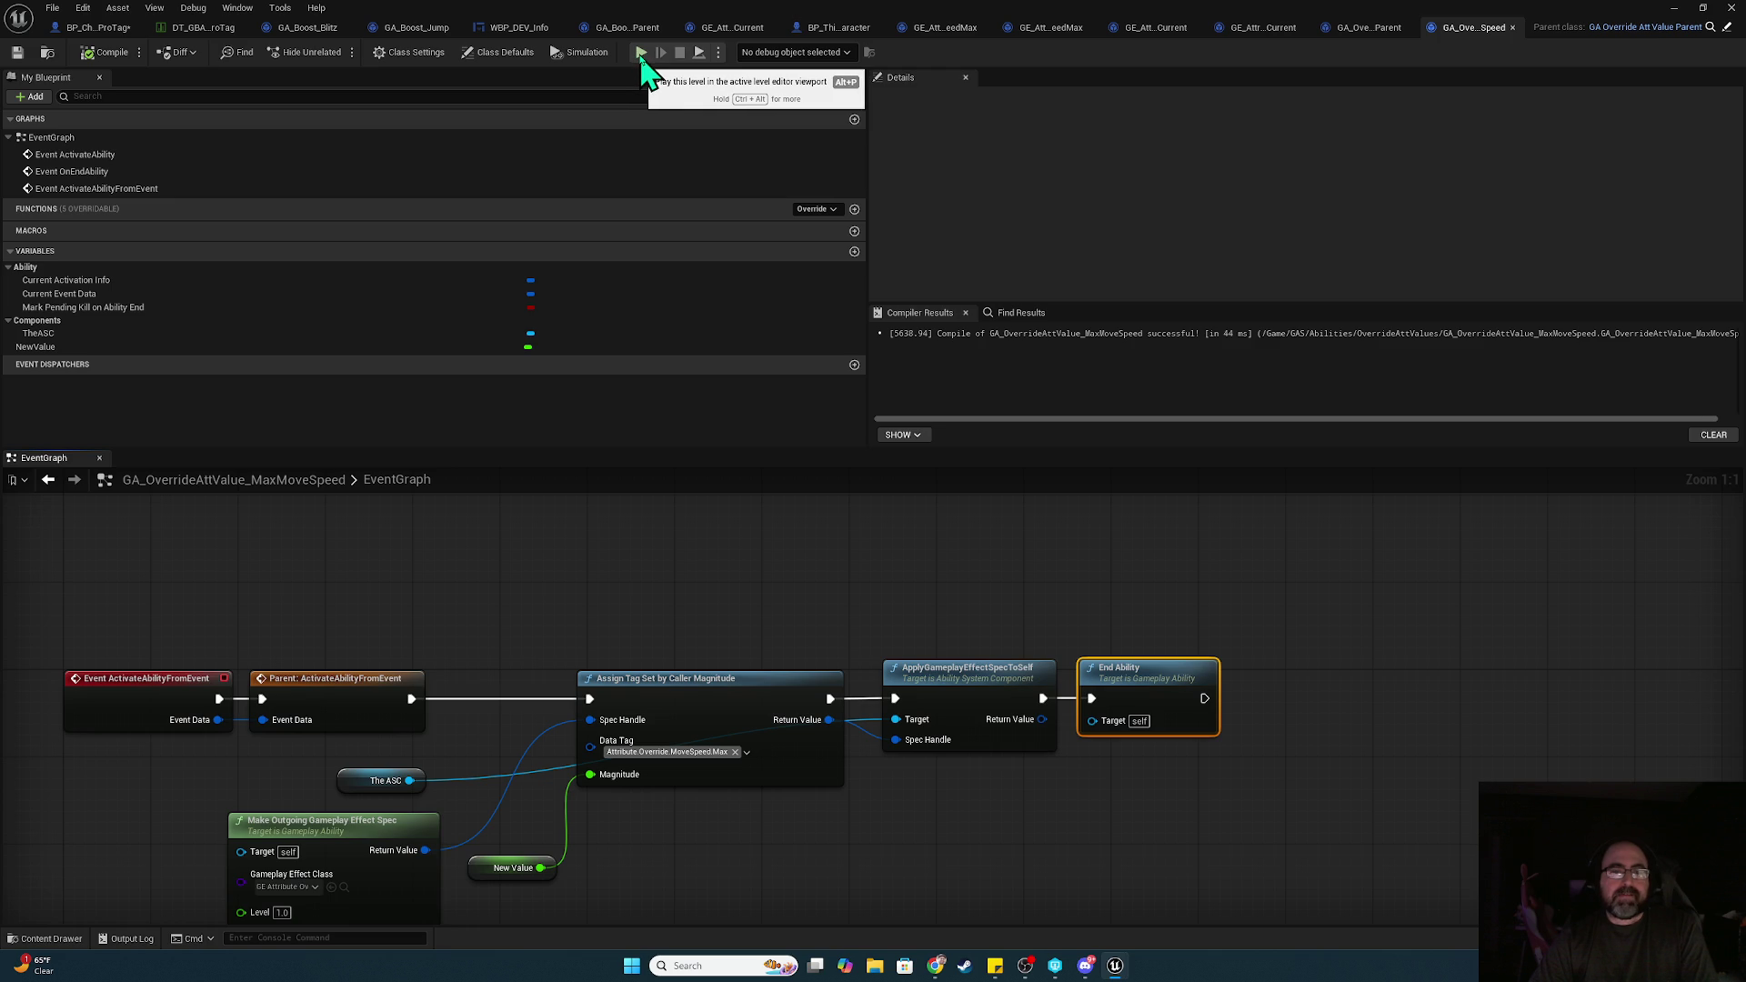
left_click(640, 56)
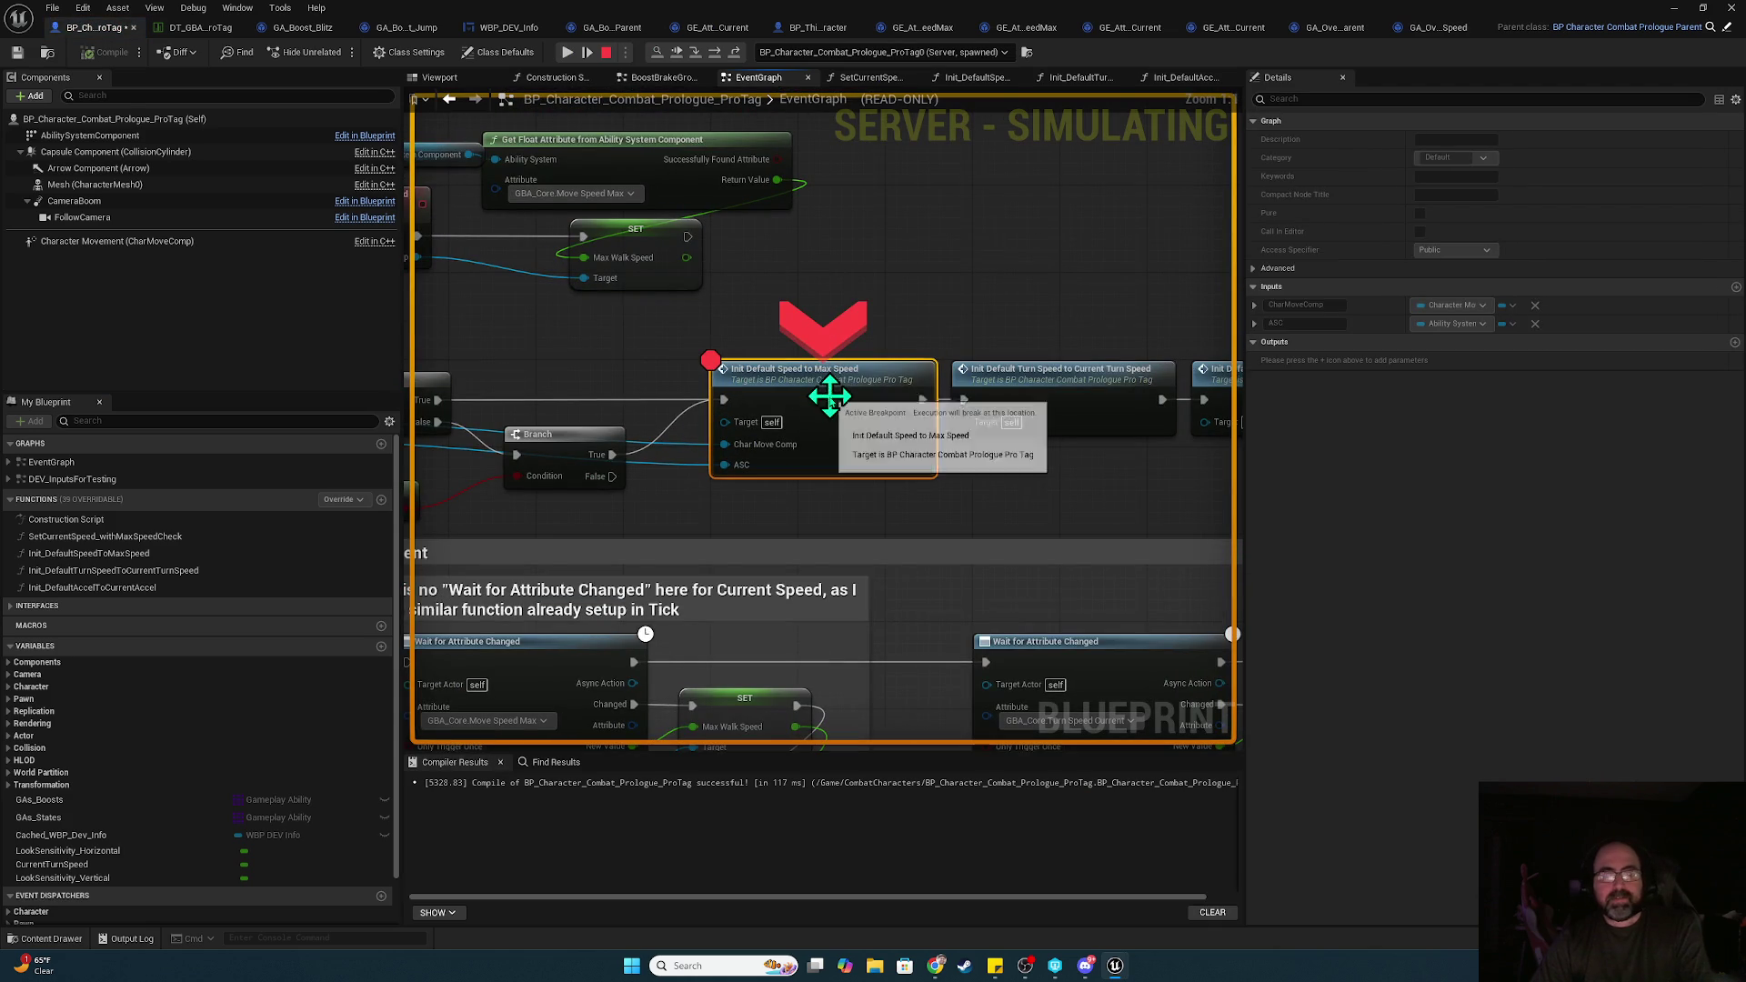
Check the Init Default Speed breakpoint, stop the play session, and open GBA_Core
left_click_drag(839, 296, 1076, 364)
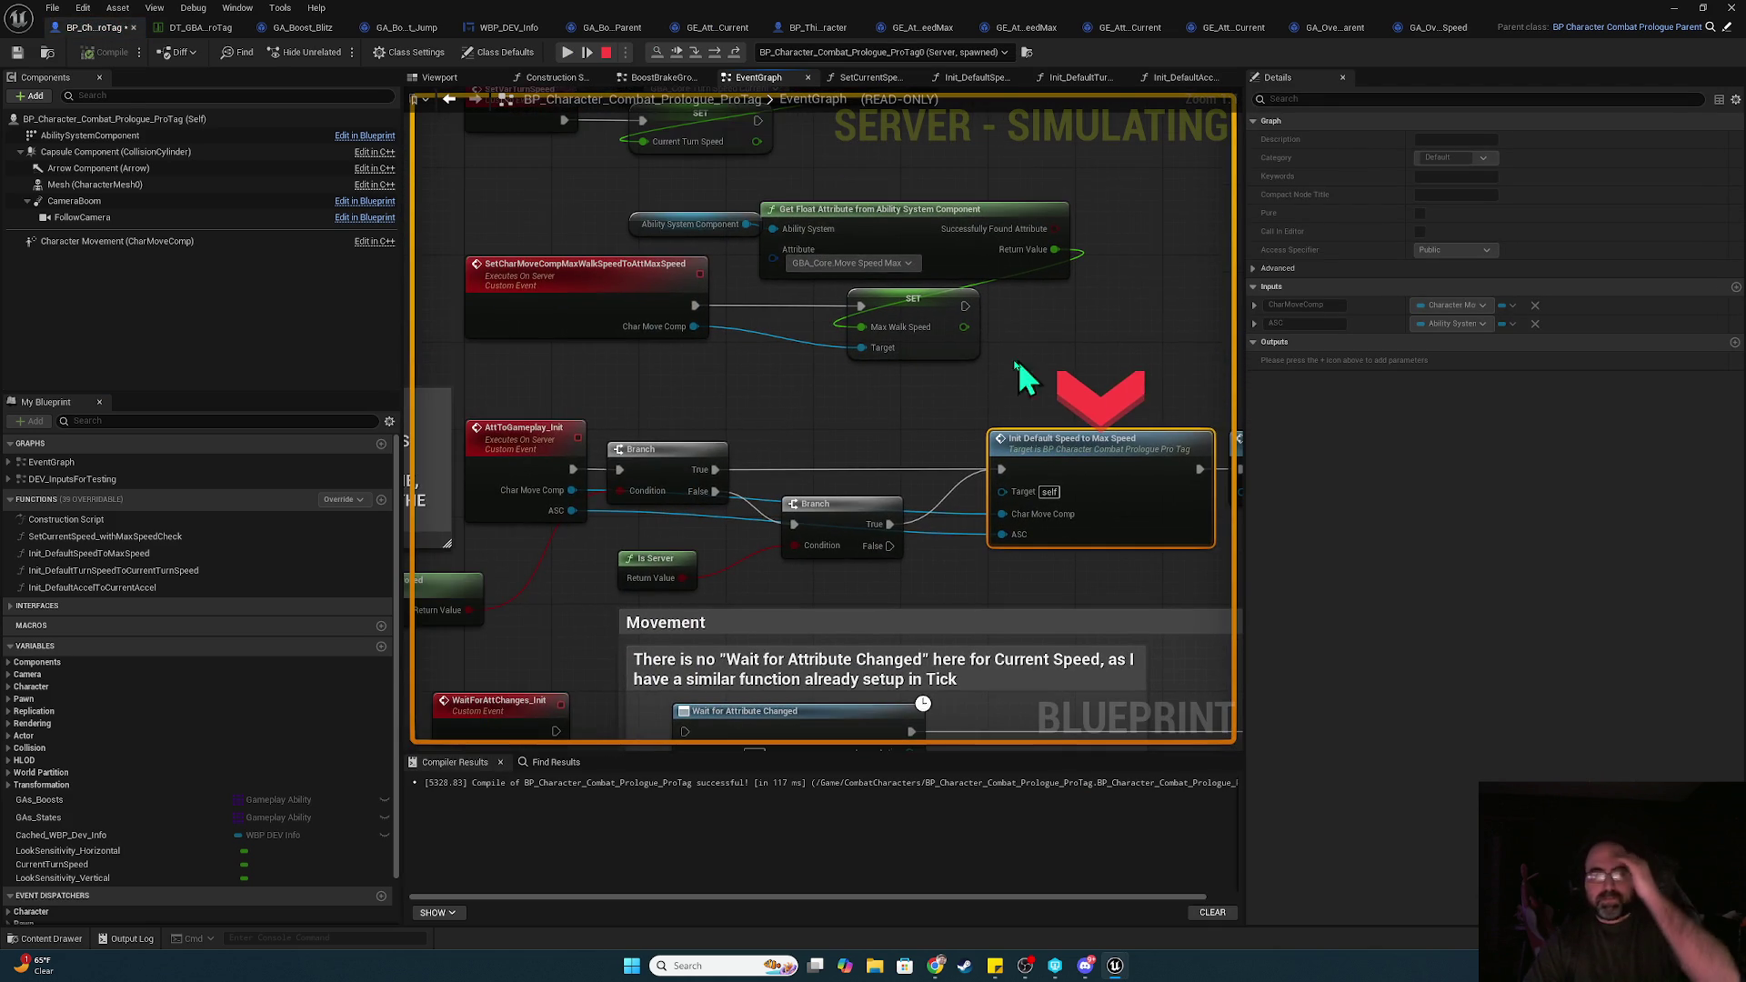
left_click(607, 52)
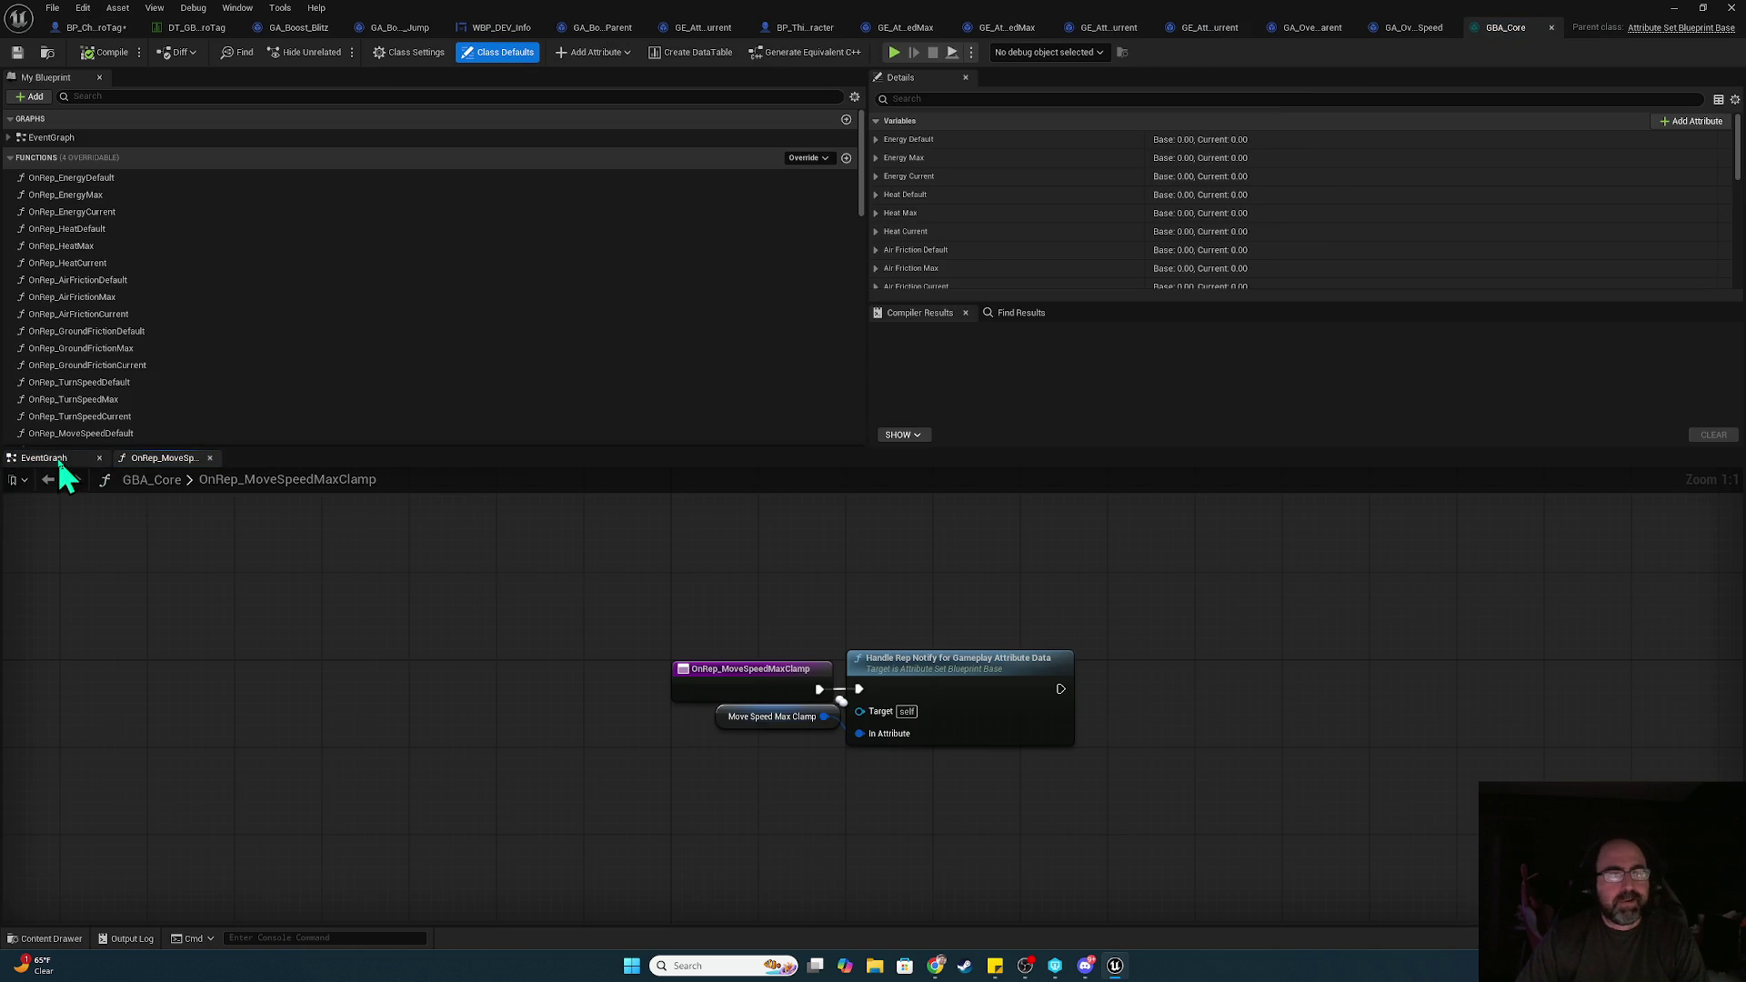
left_click(55, 460)
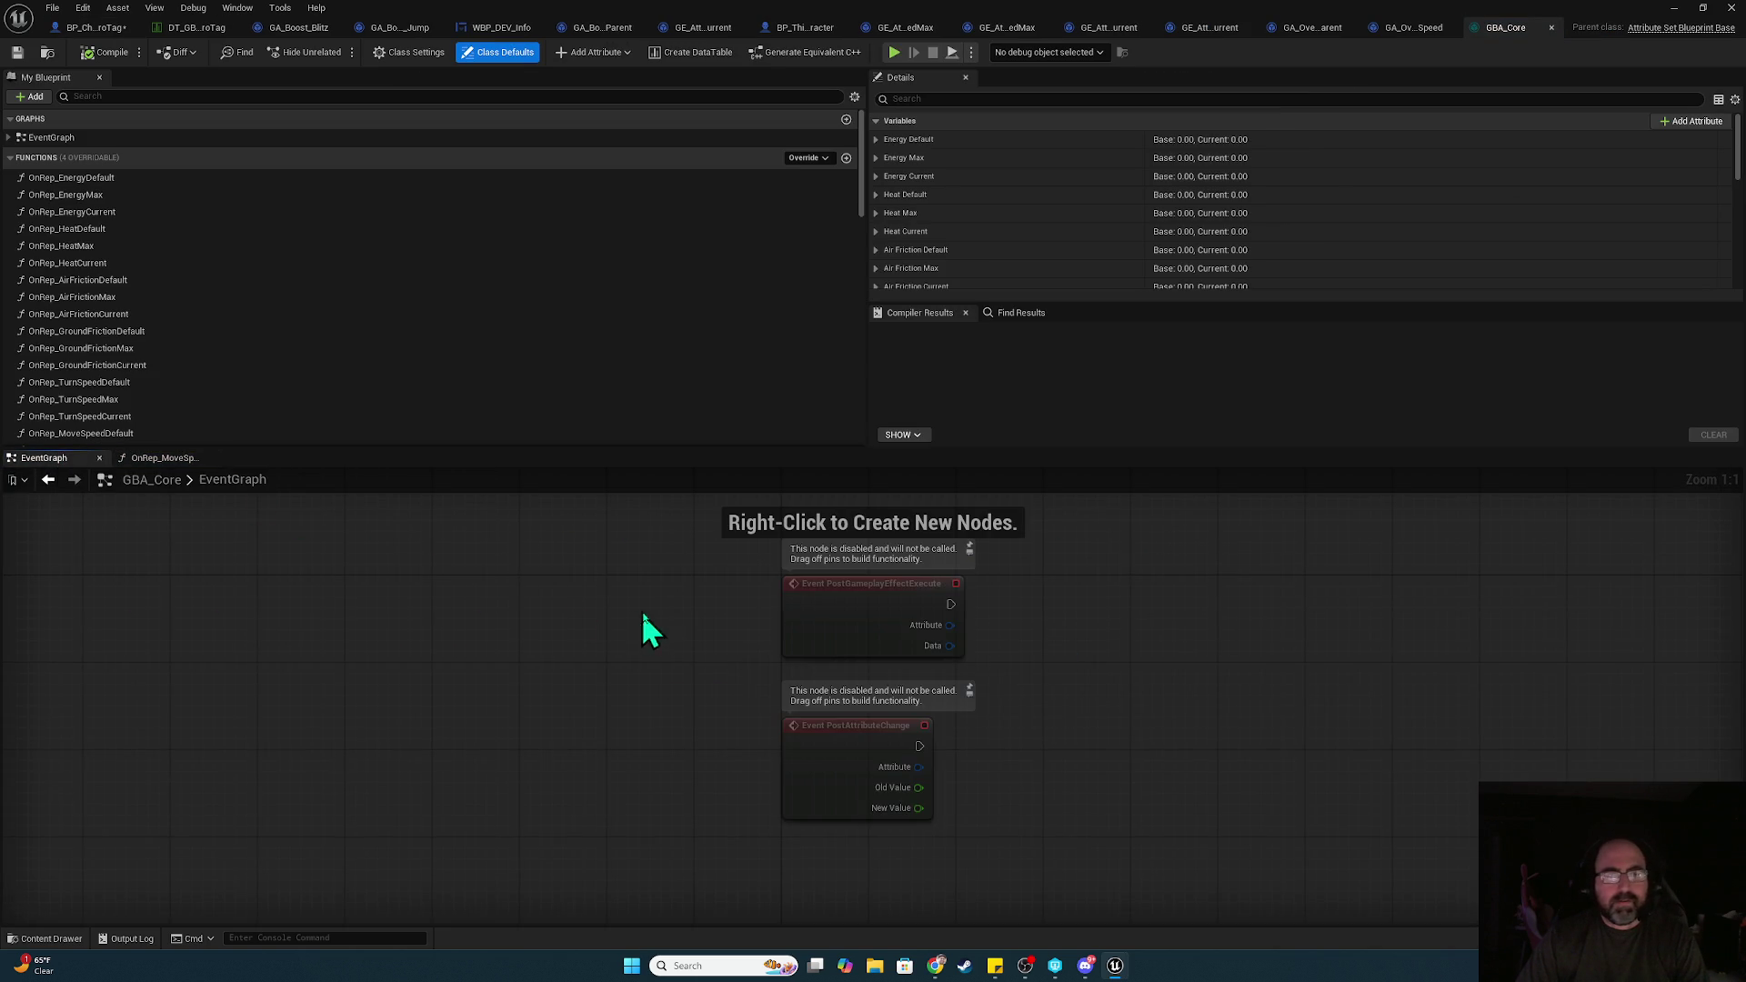
Rearrange the PostGameplayEffectExecute and PostAttributeChange events and add a Switch on Gameplay Attribute
mouse_move(737, 651)
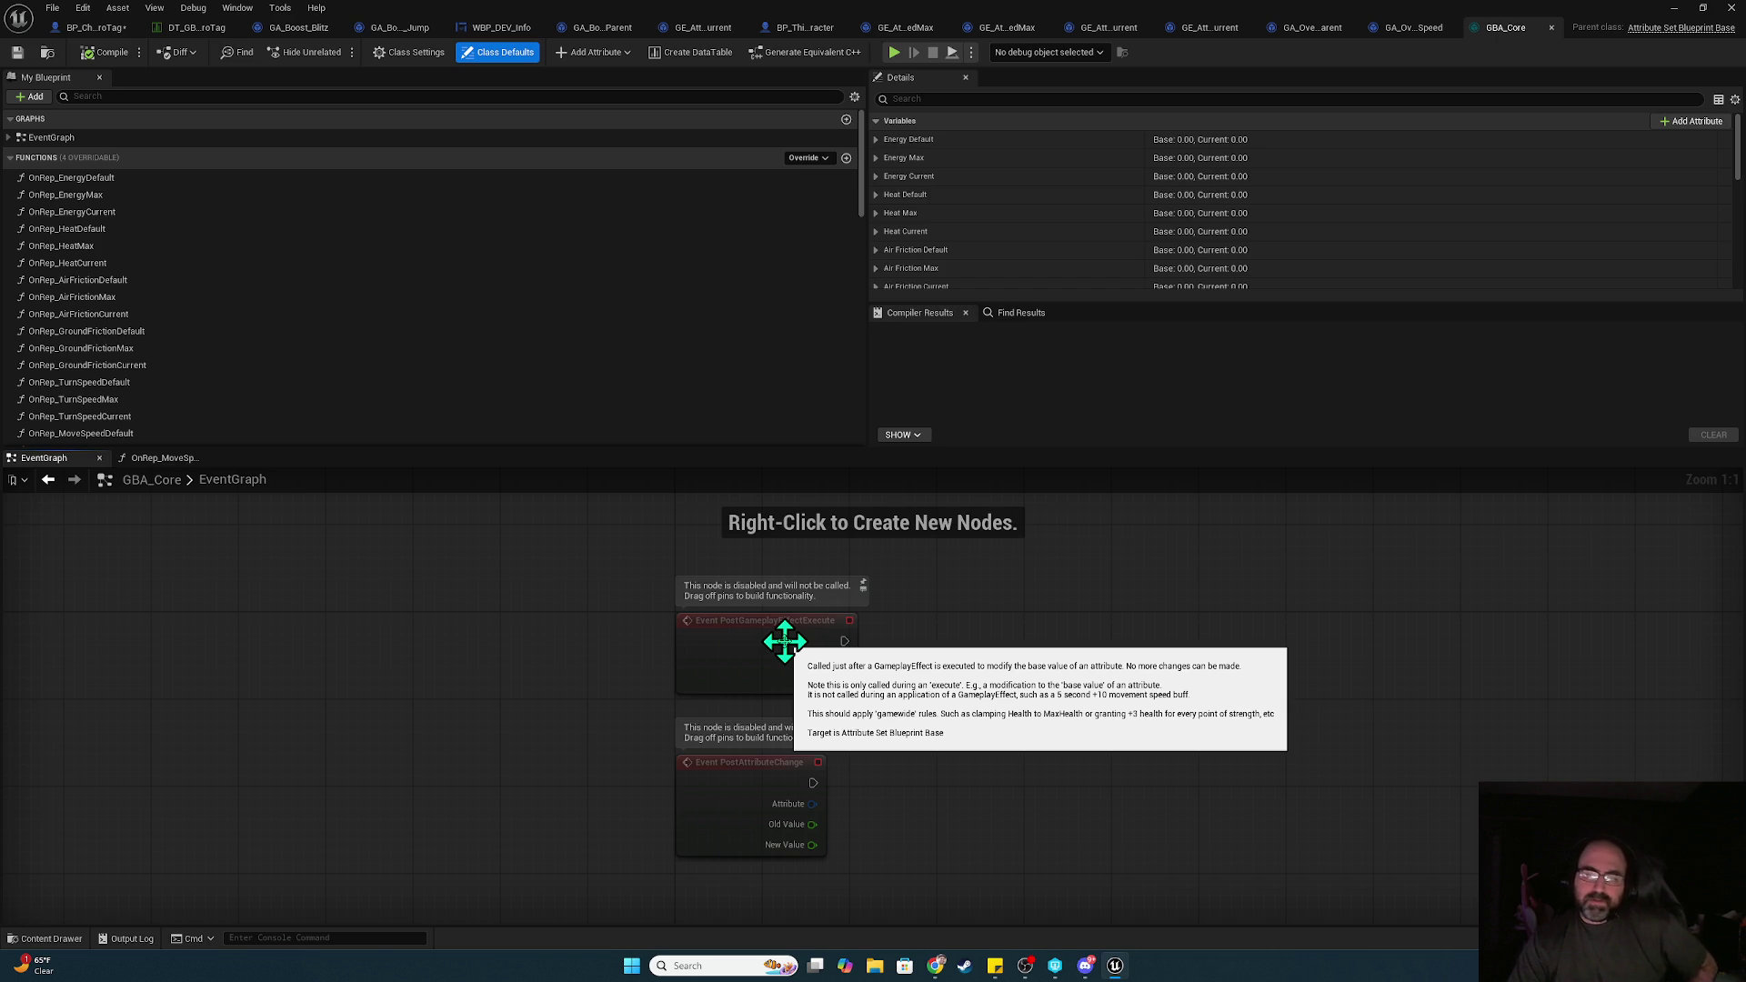
mouse_move(744, 794)
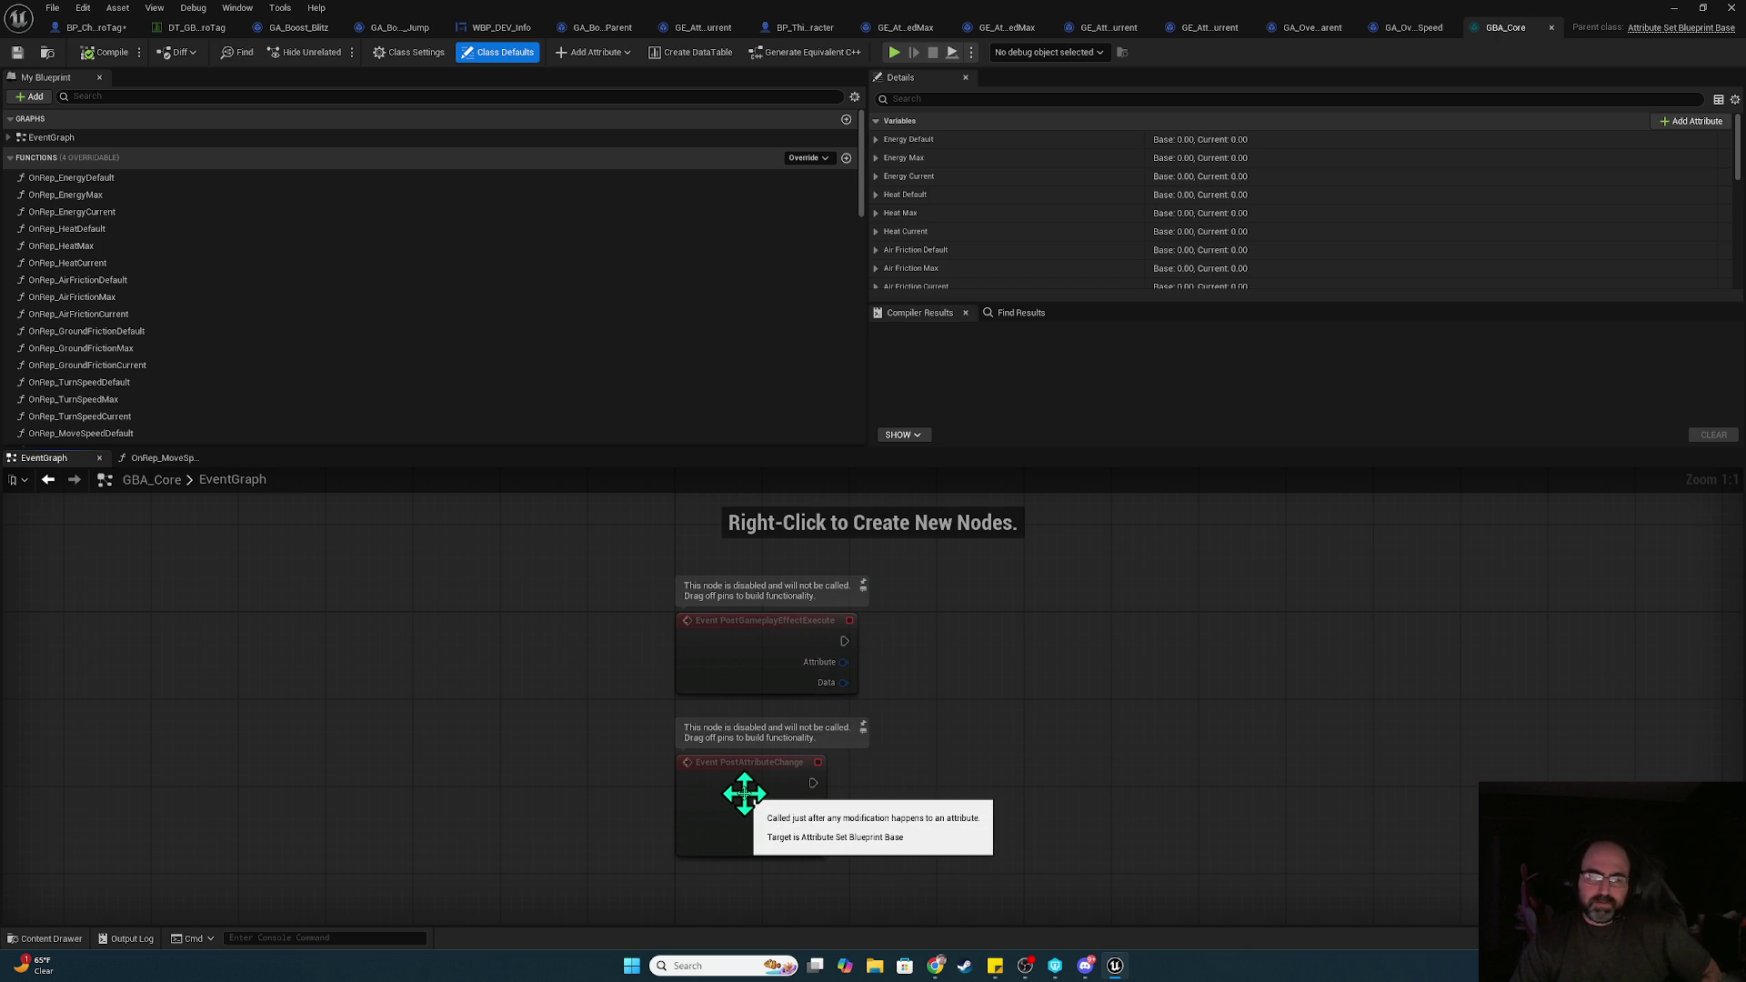
left_click_drag(744, 635, 515, 624)
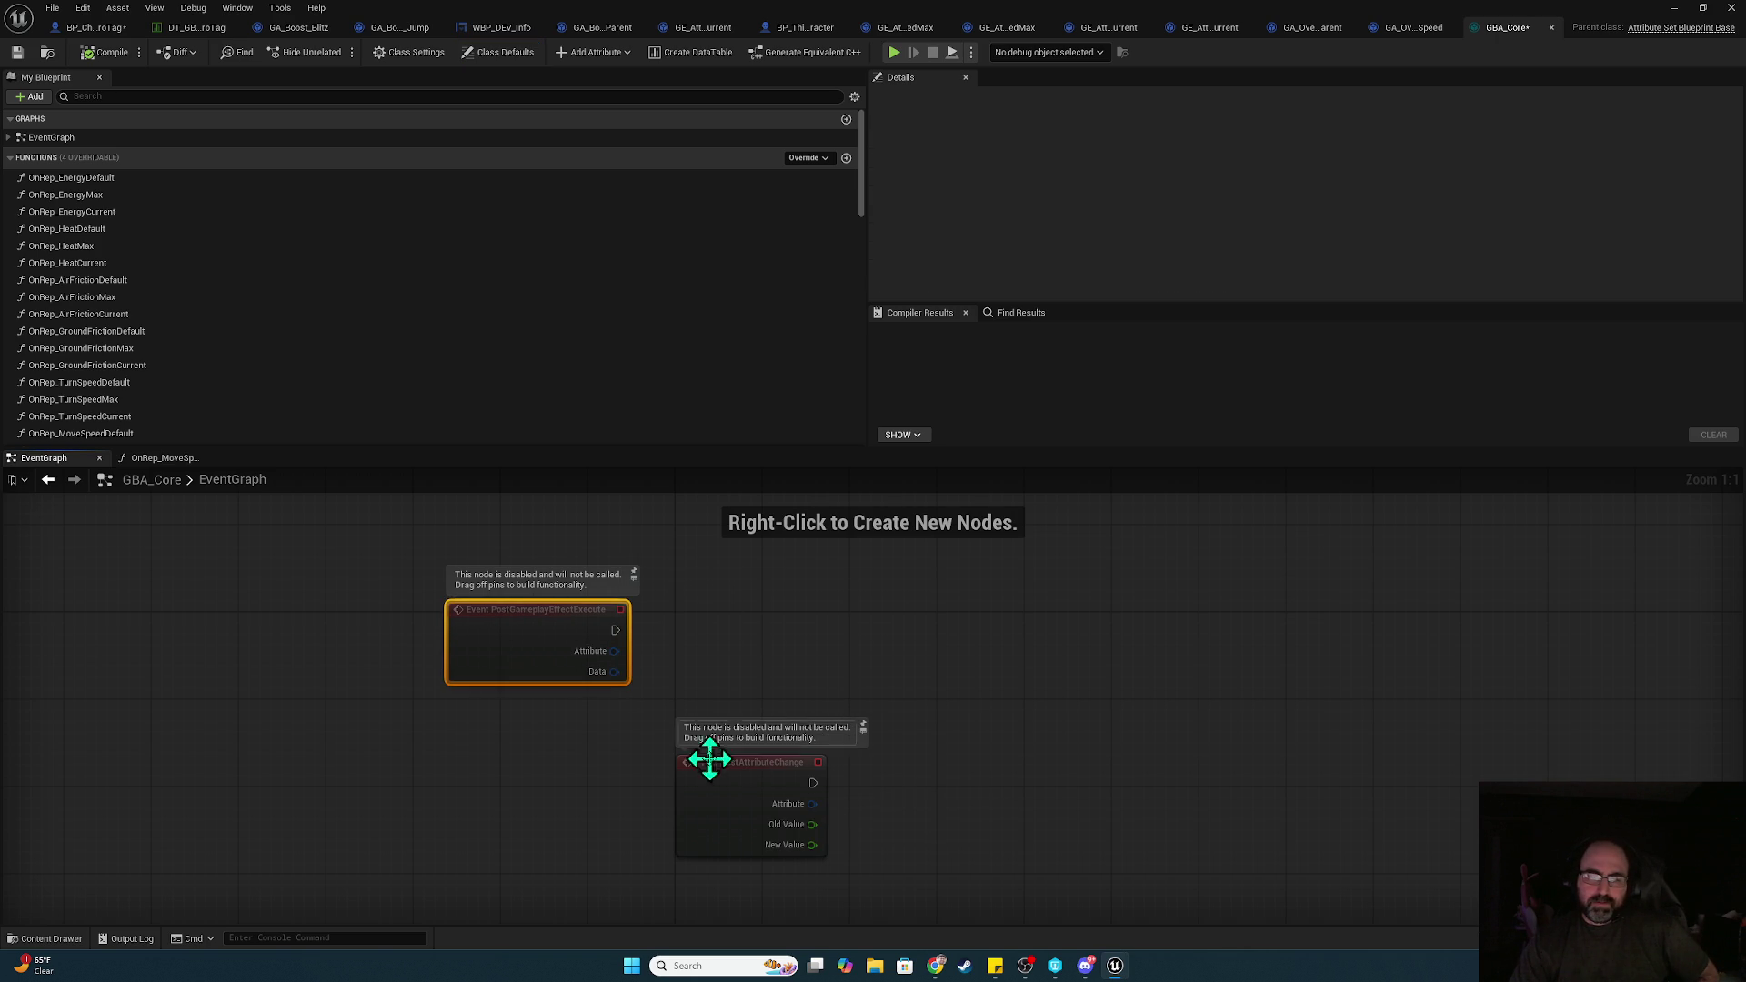
mouse_move(732, 794)
left_mouse_down()
mouse_move(739, 657)
mouse_move(871, 650)
left_mouse_up()
type("switch")
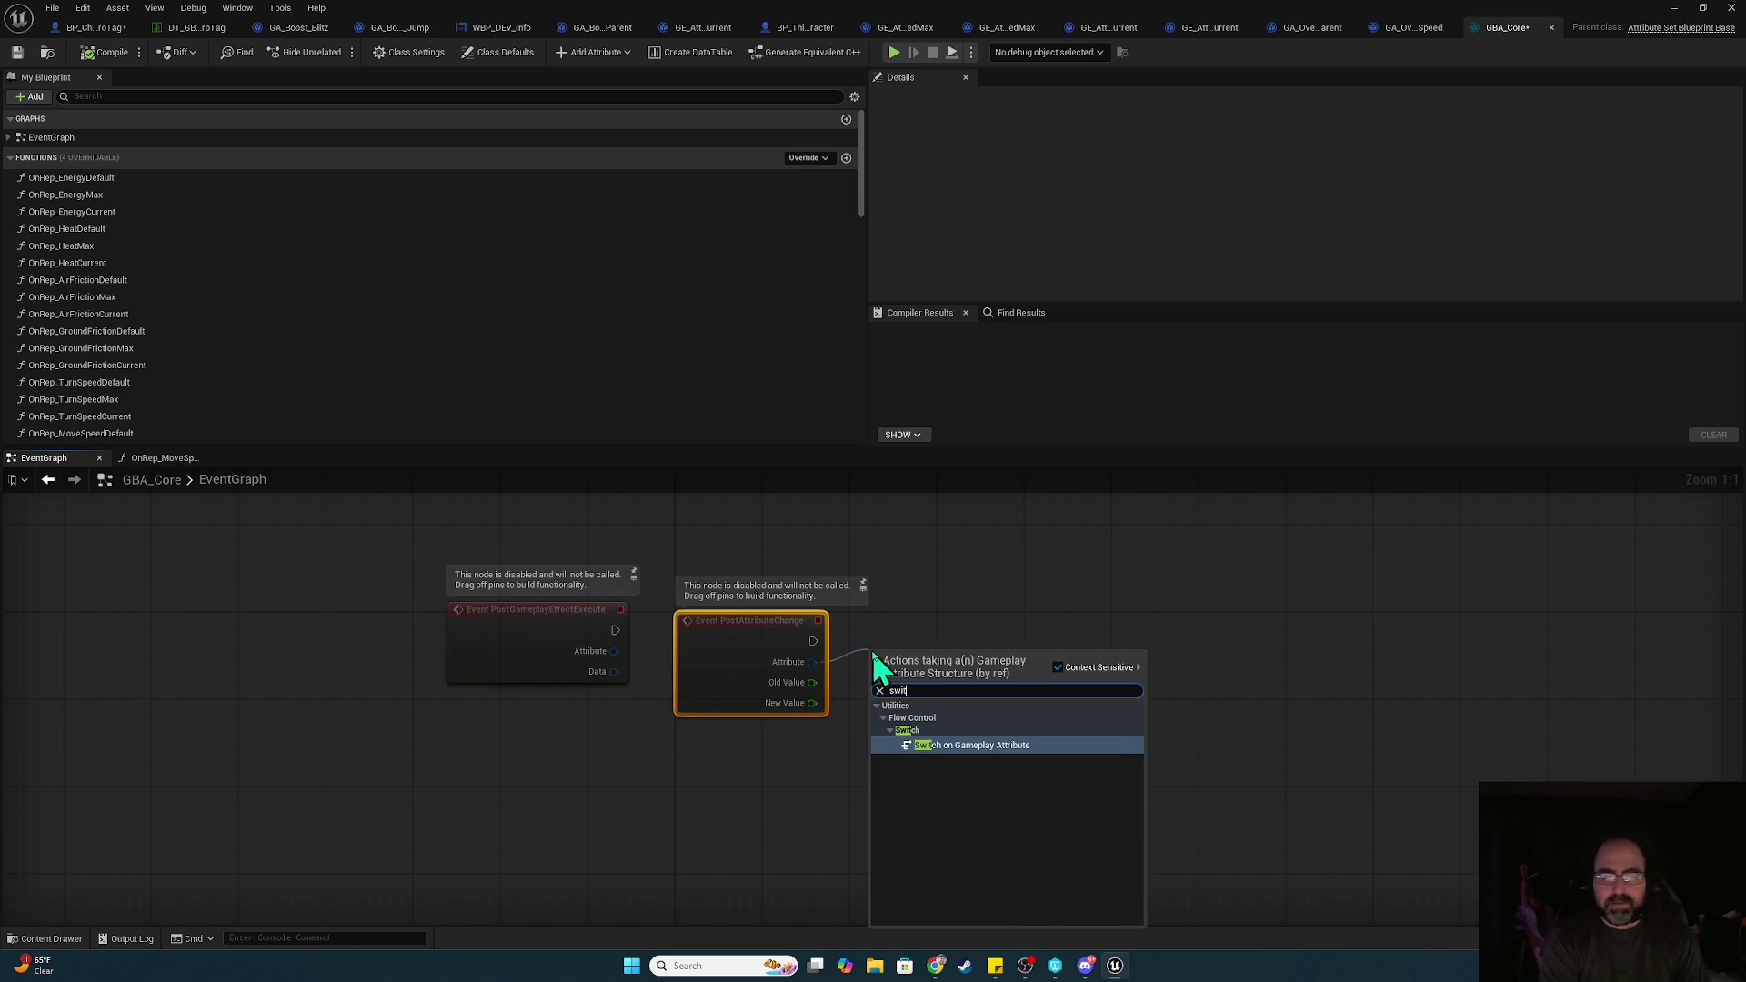
key("Return")
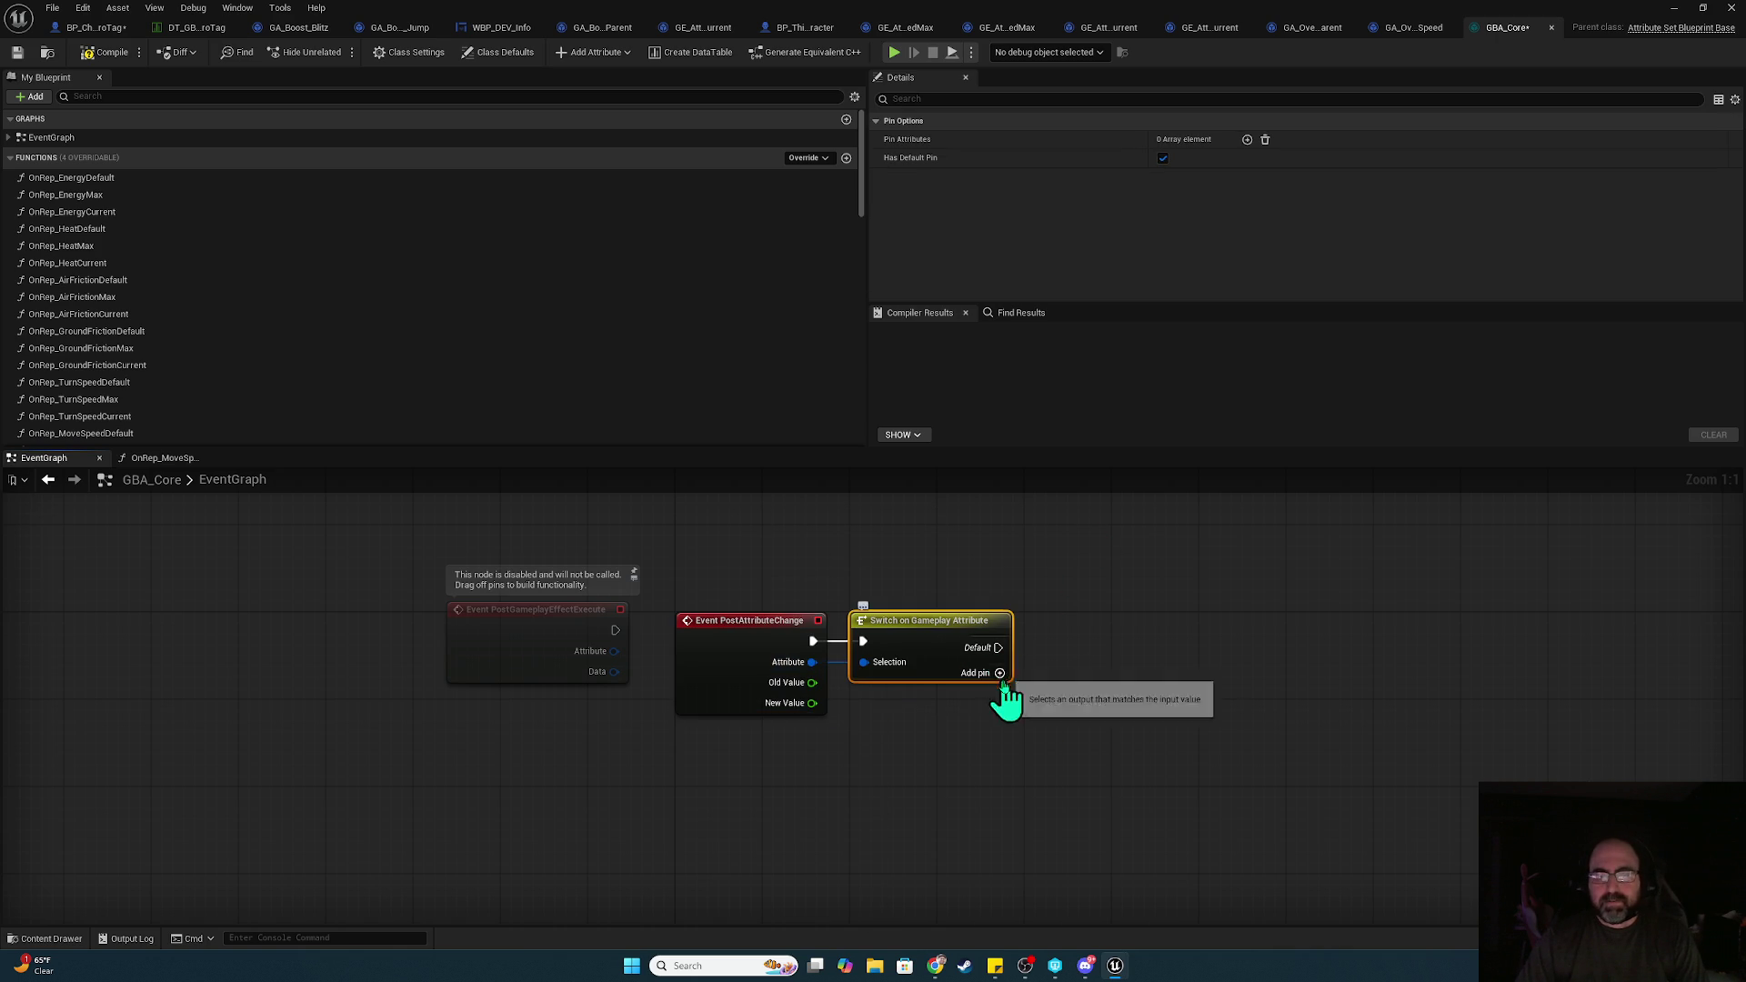
Add a case pin to the switch and set it to GBA_Core Move Speed Max
left_click(1000, 673)
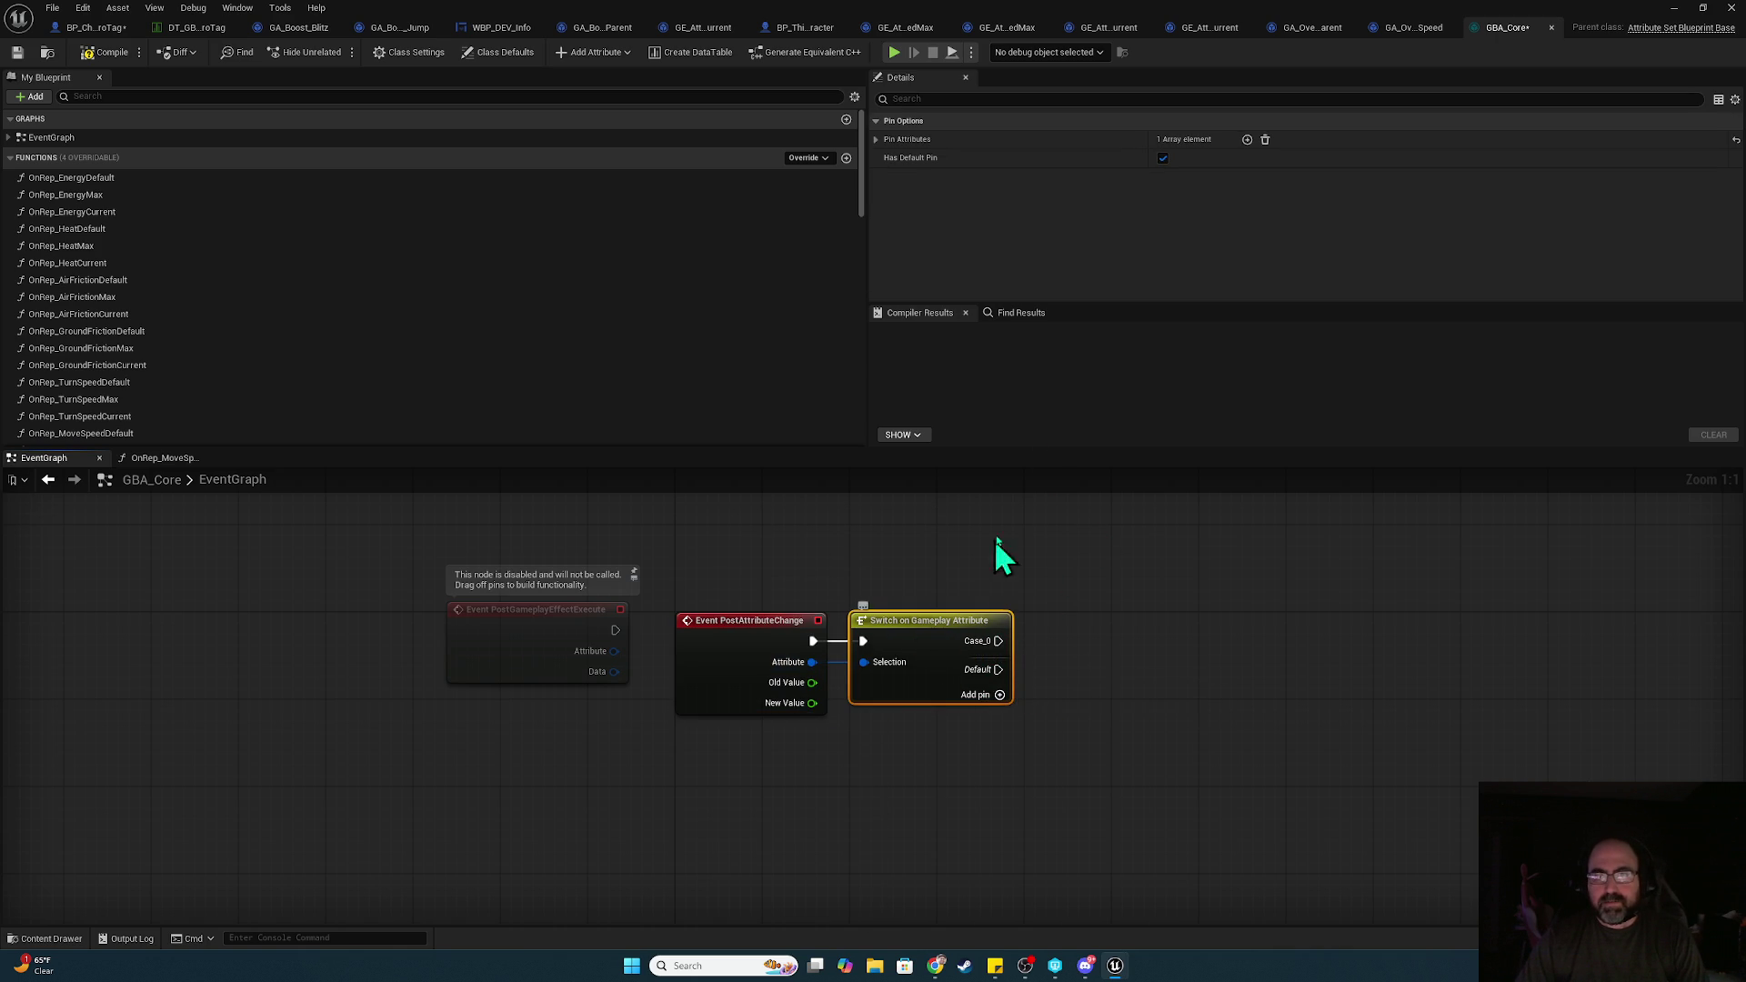
left_click(877, 139)
left_click(1229, 160)
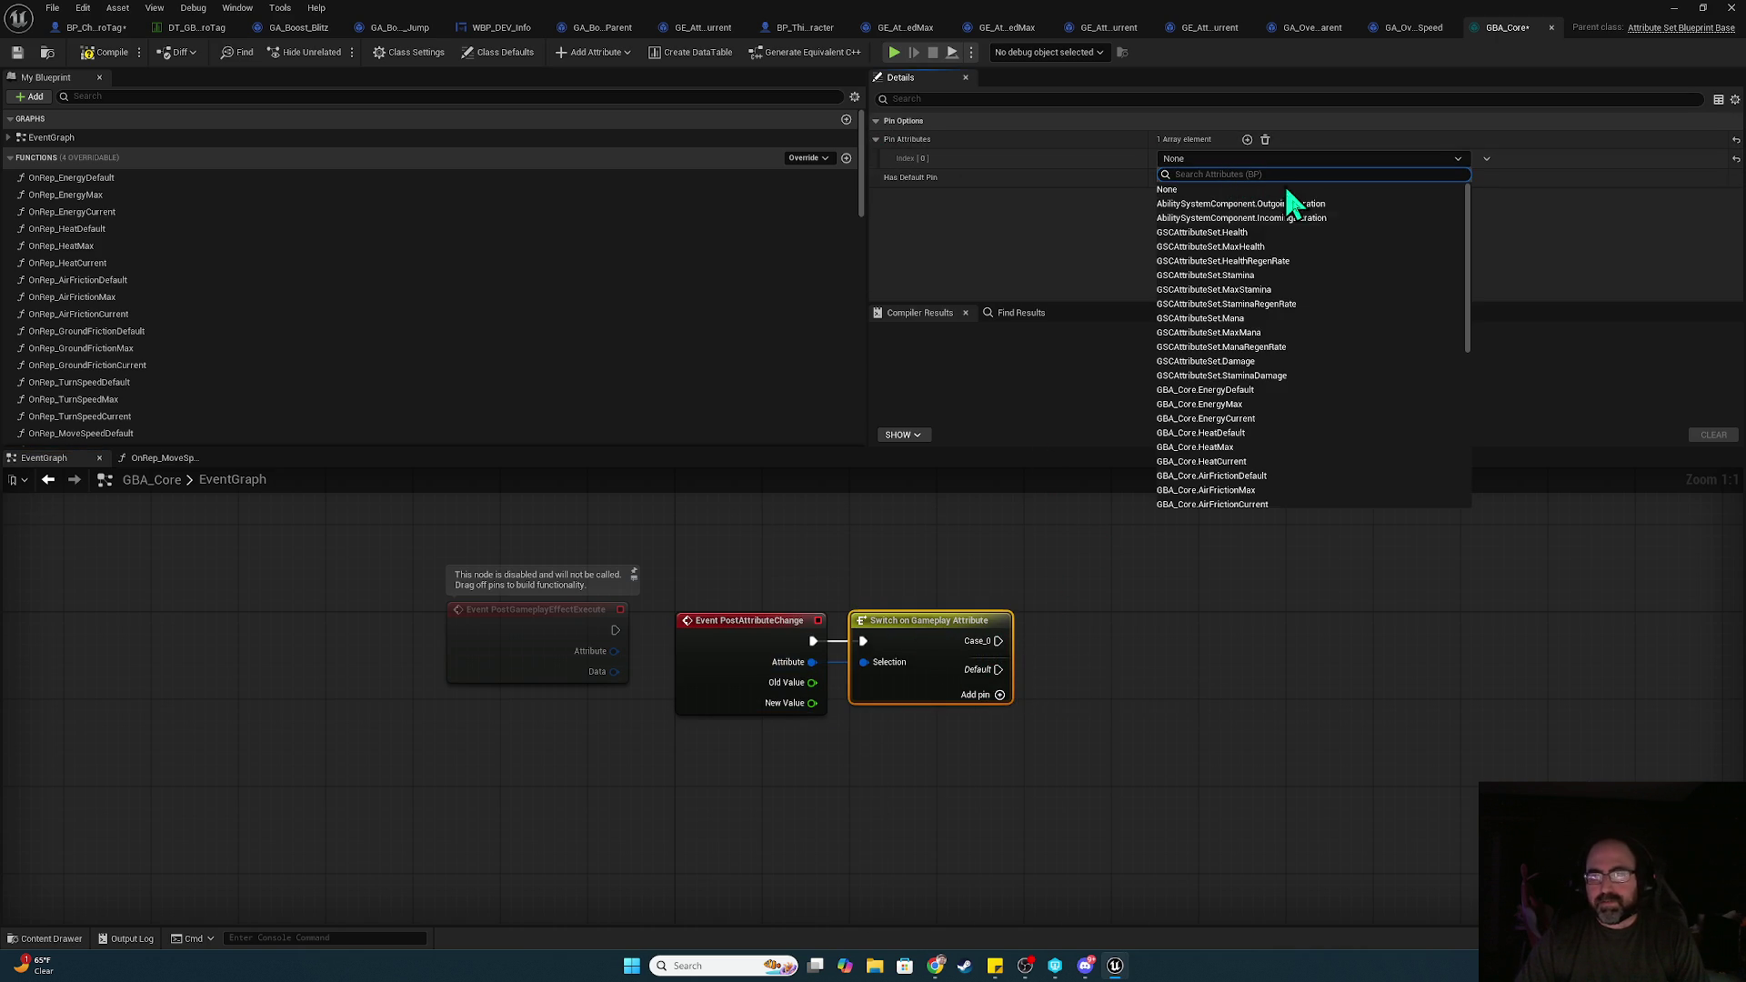
scroll(1292, 437, "down", 2)
scroll(1290, 433, "down", 1)
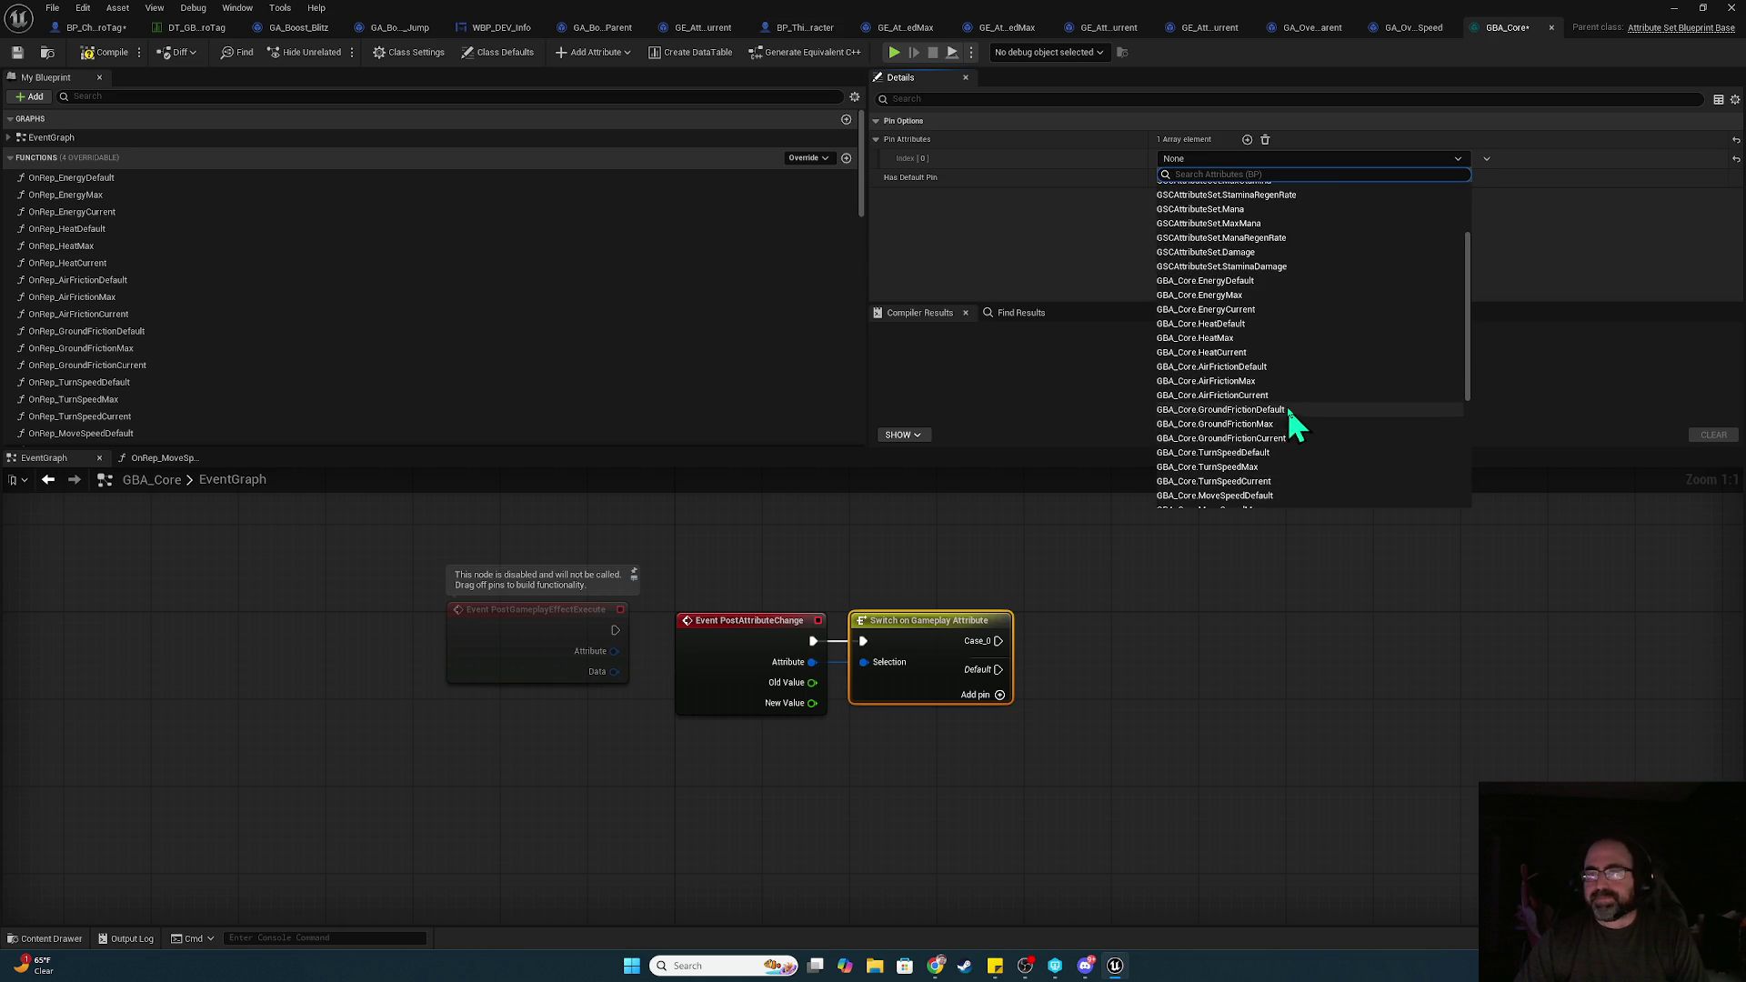
scroll(1274, 468, "down", 3)
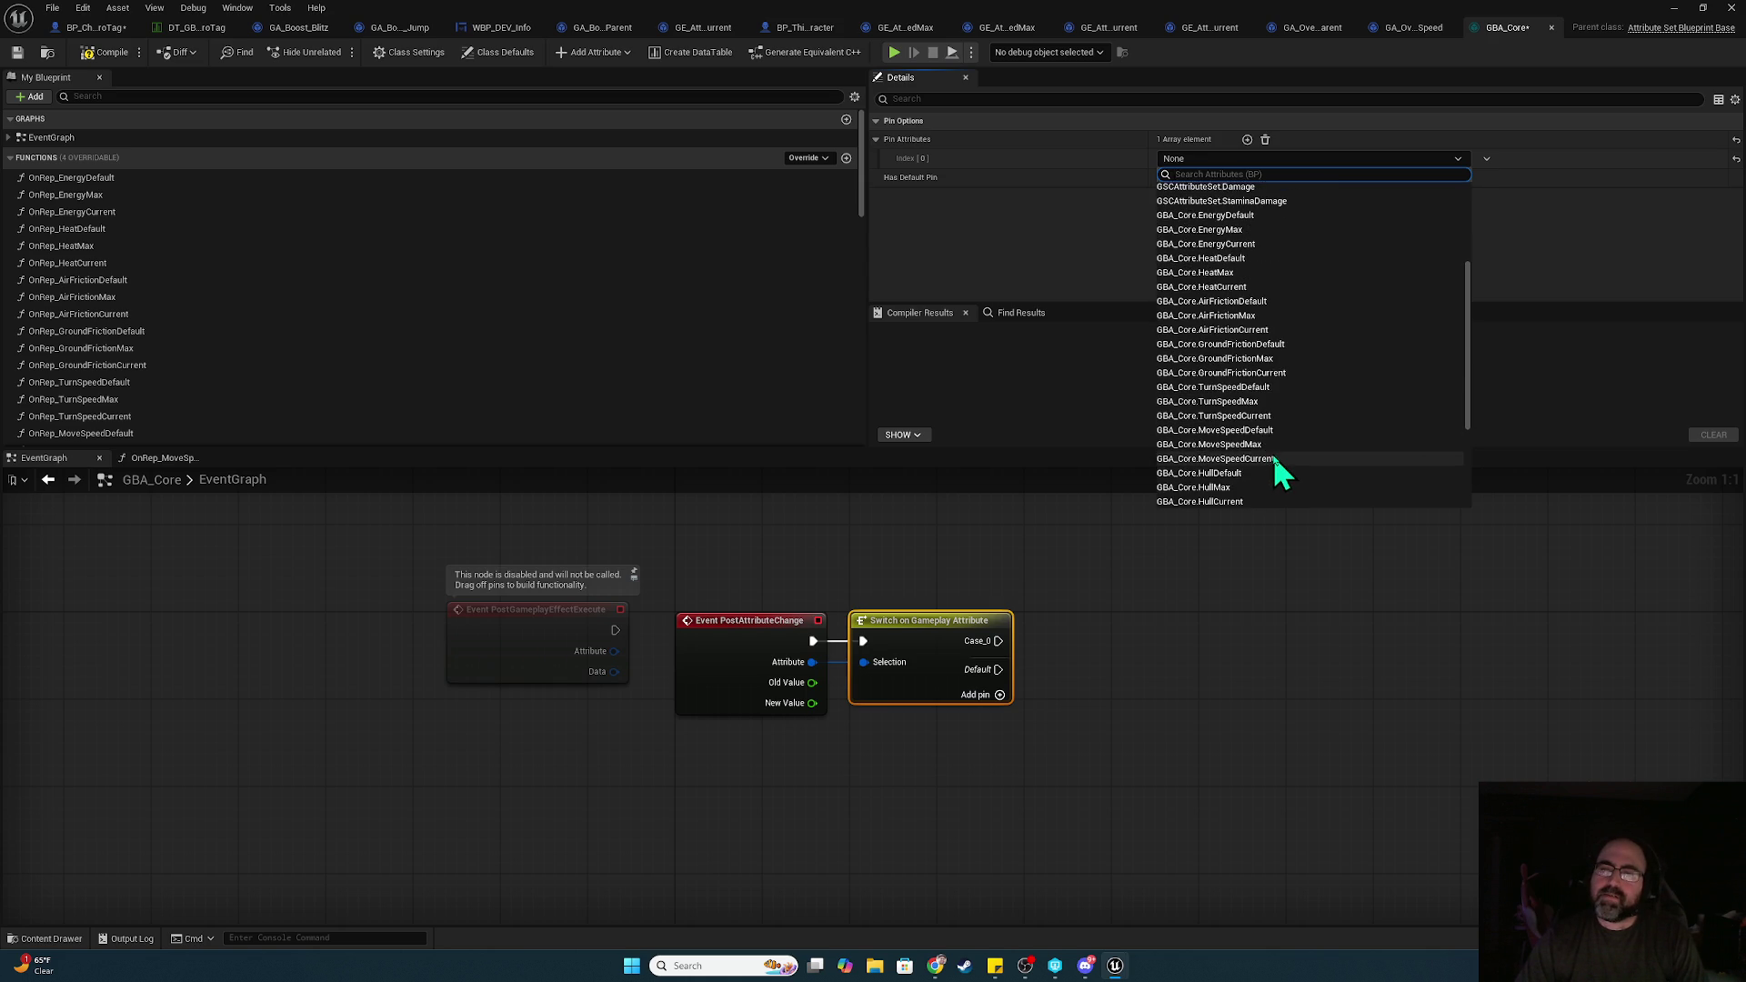
left_click(1274, 428)
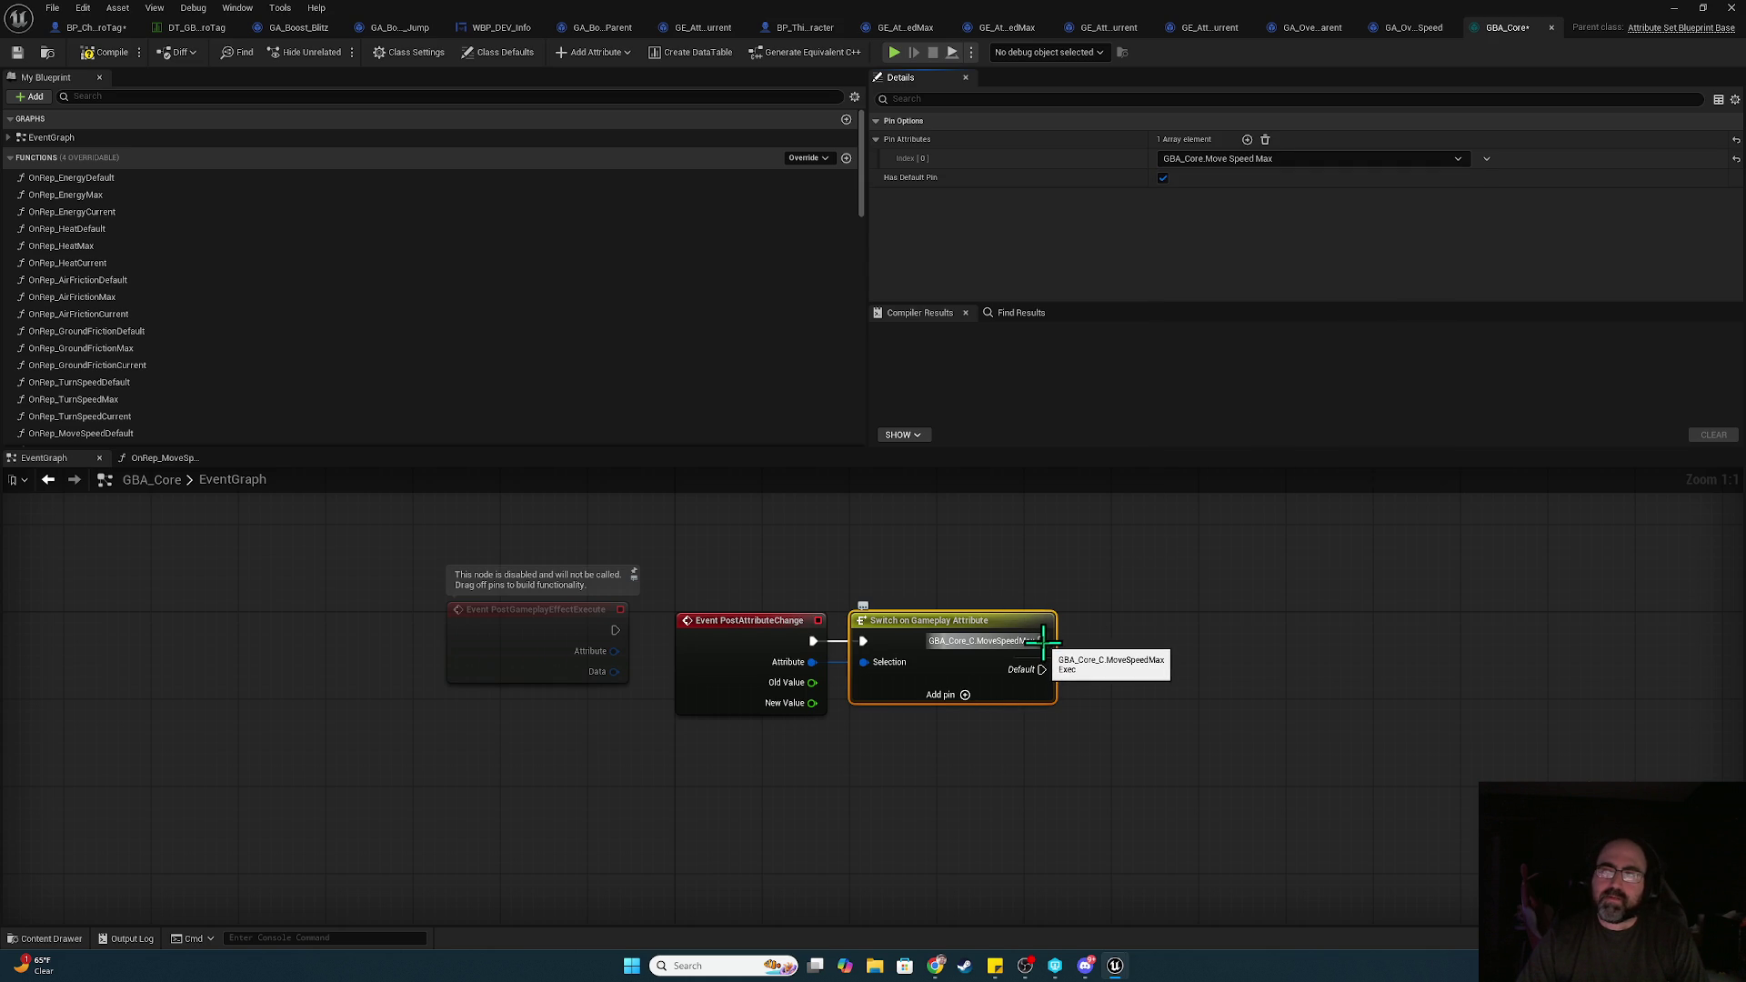
Place a Get Player Character node above the switch
right_click(1104, 586)
type("g")
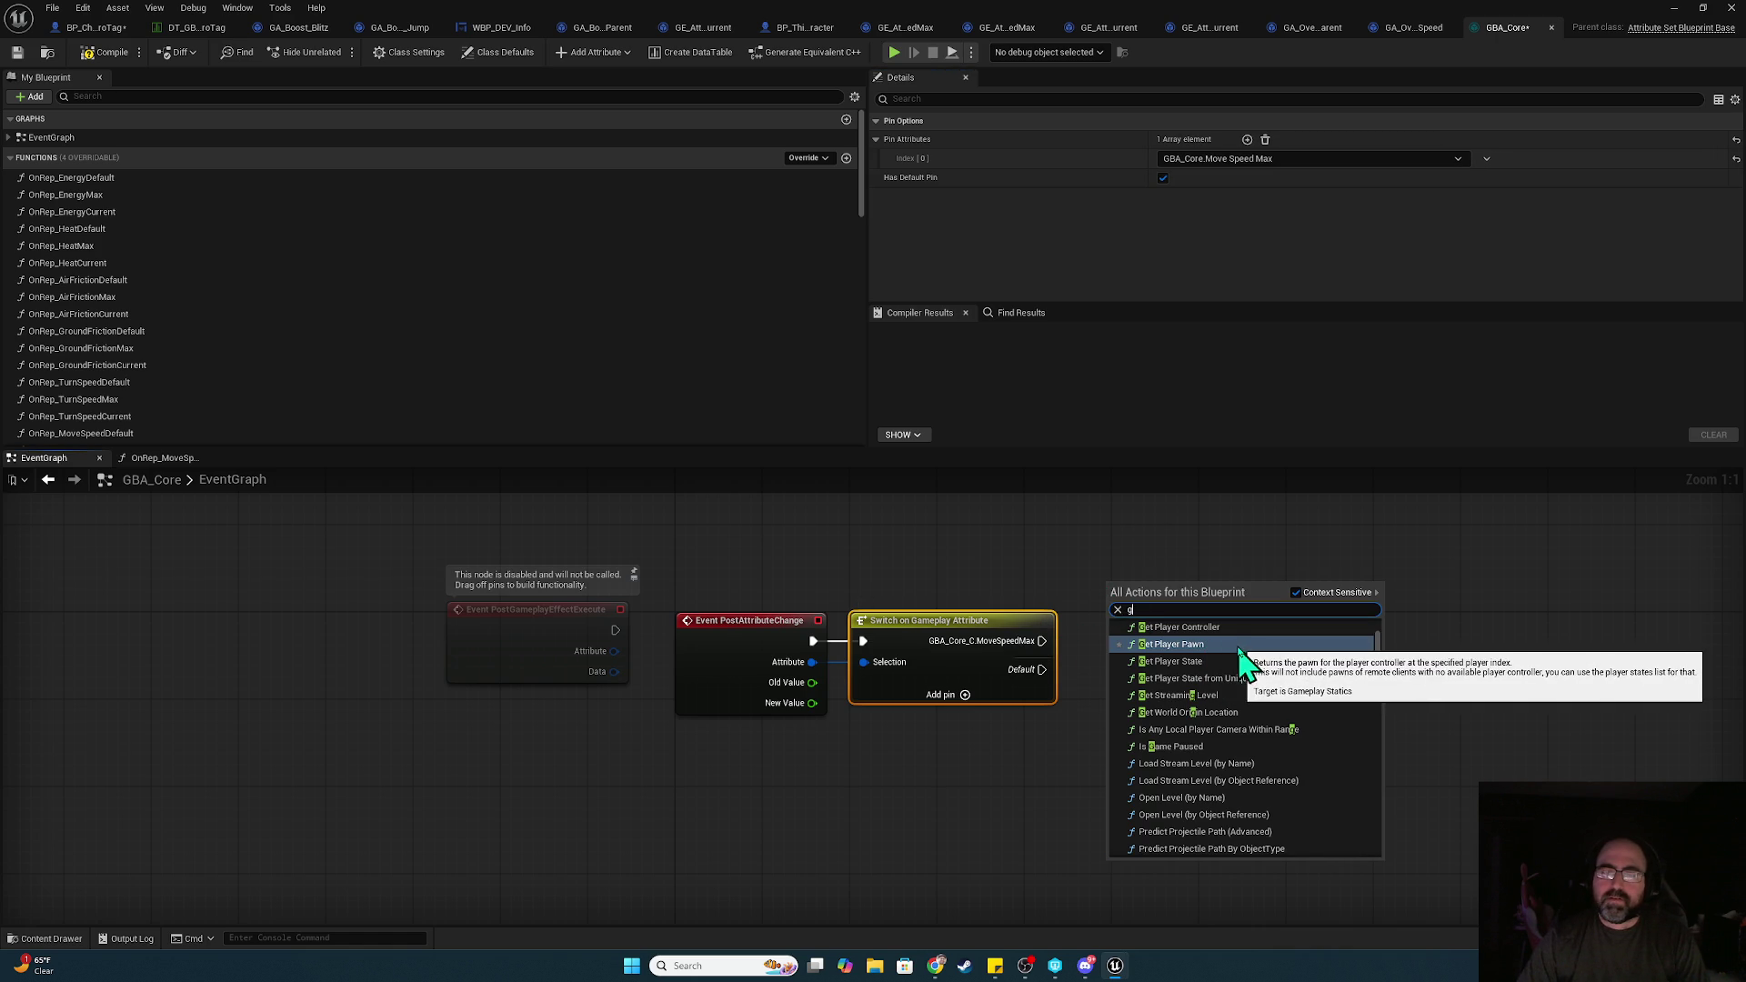
type("et player char")
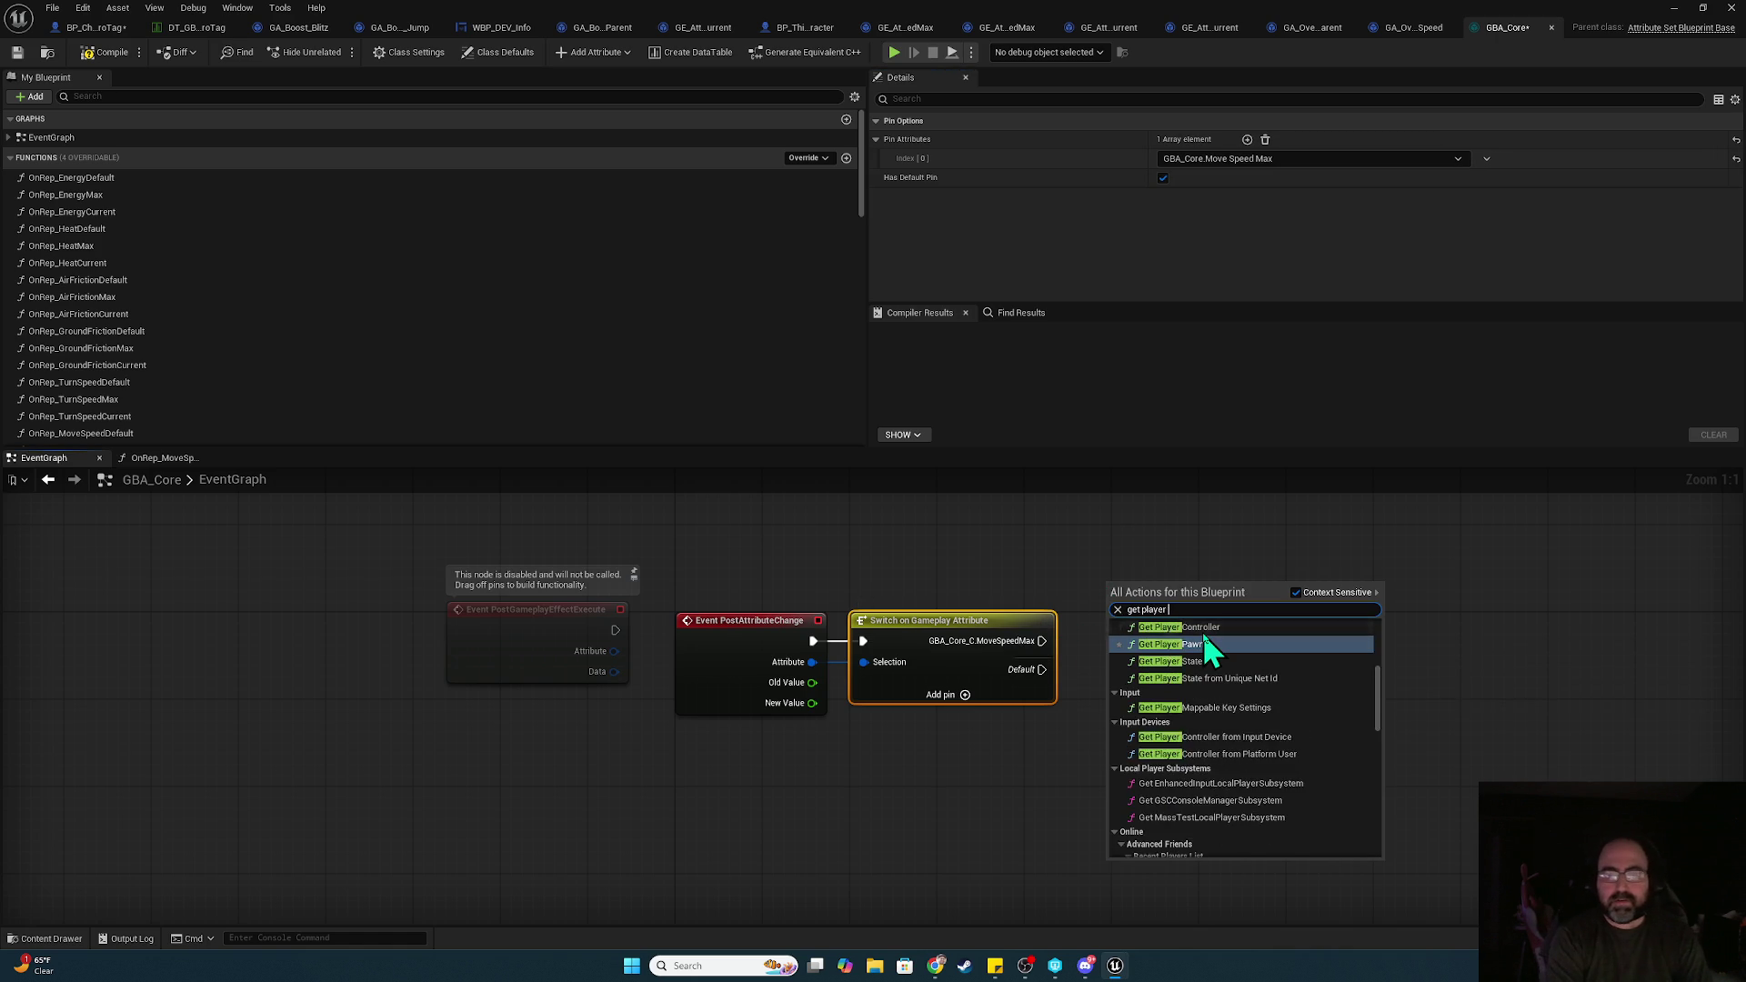
left_click(1203, 636)
key("Delete")
right_click(1073, 575)
type("get player char")
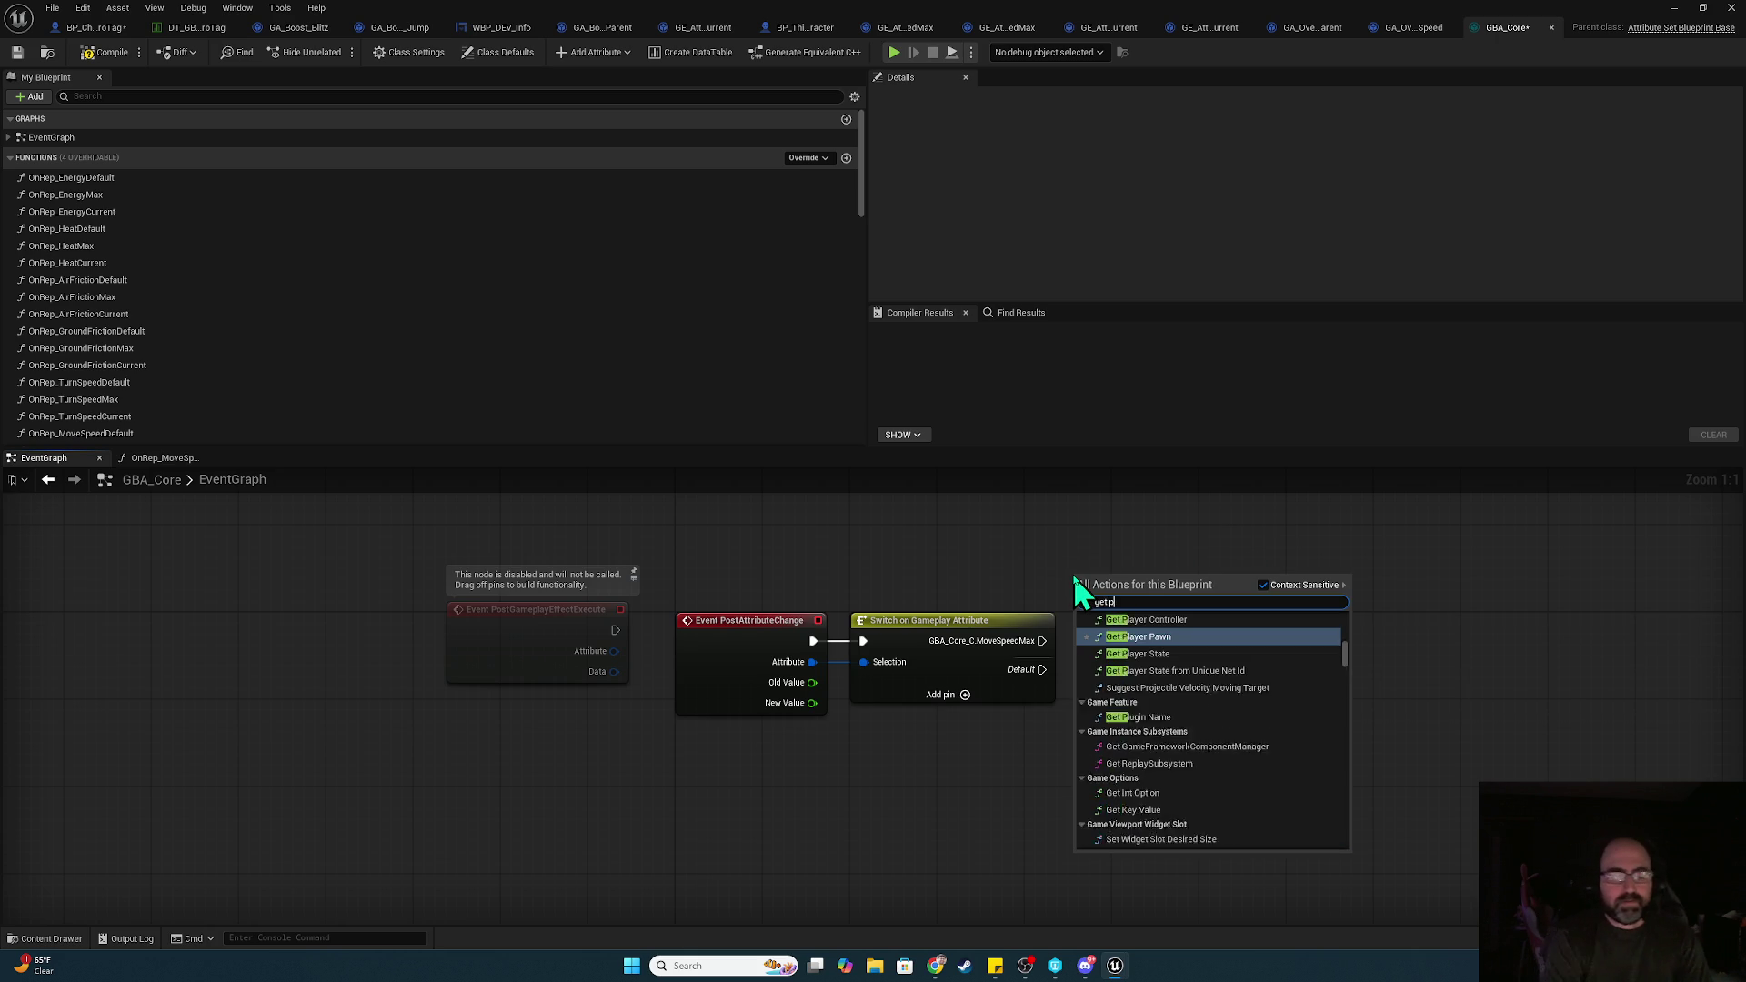
left_click(1181, 631)
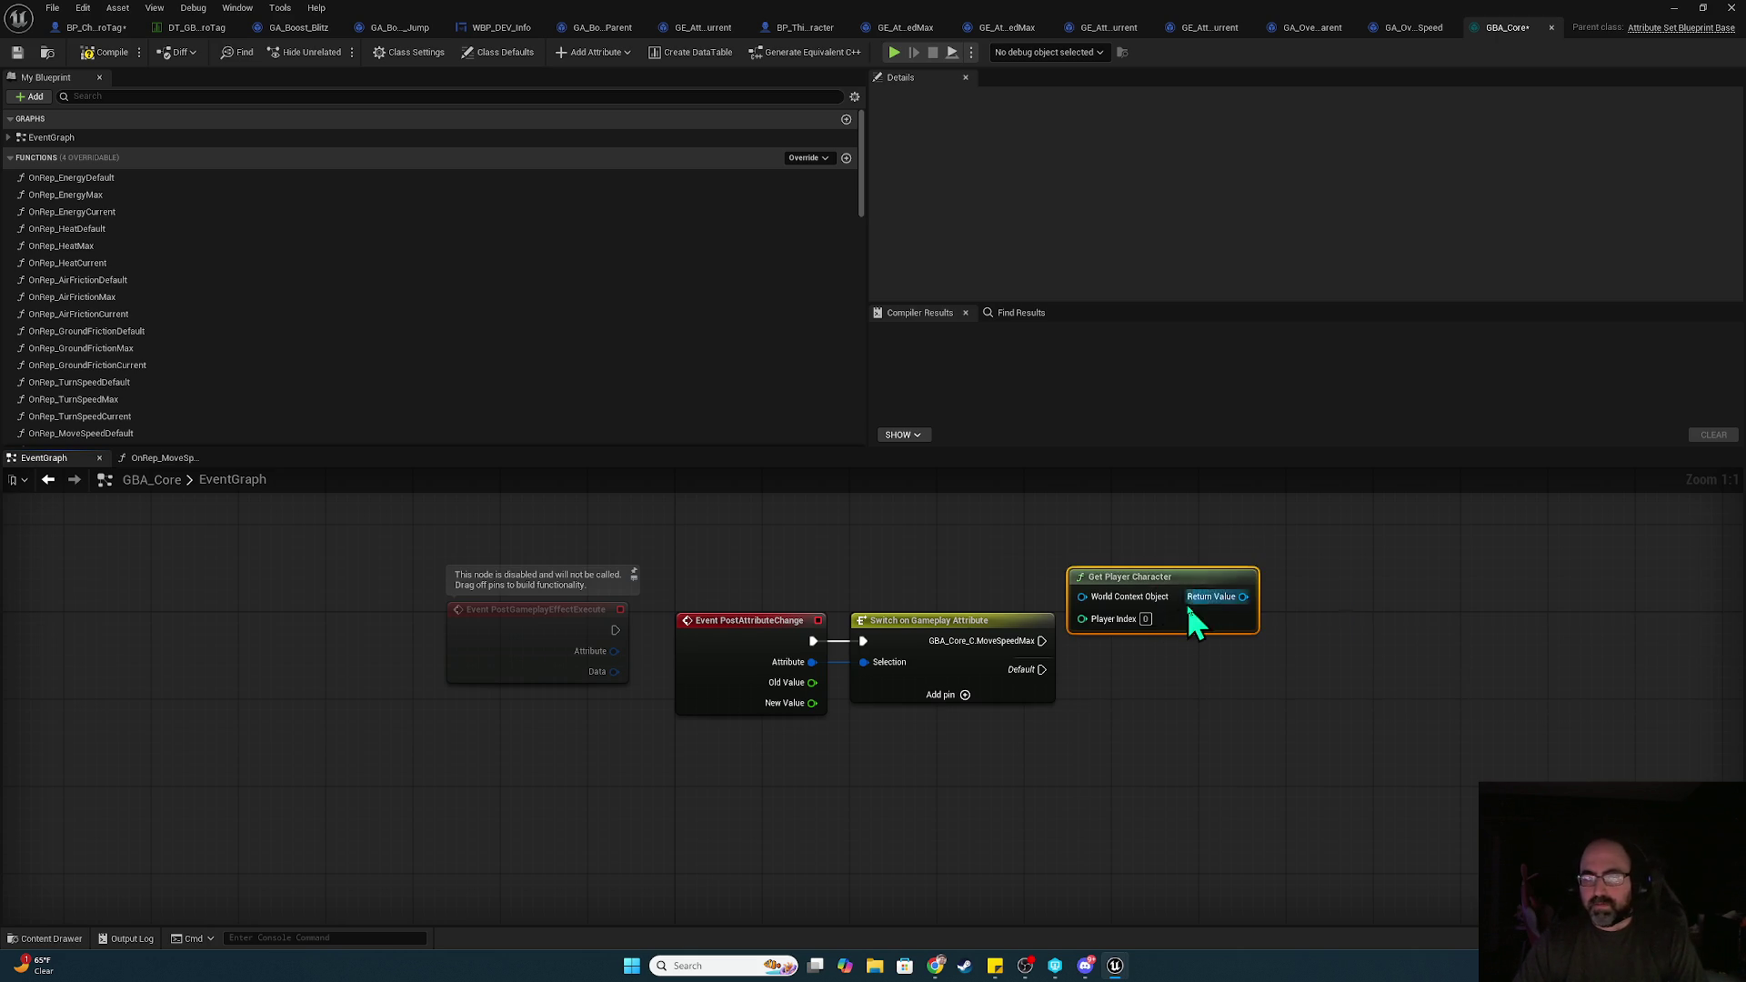
left_click_drag(1187, 604, 1117, 559)
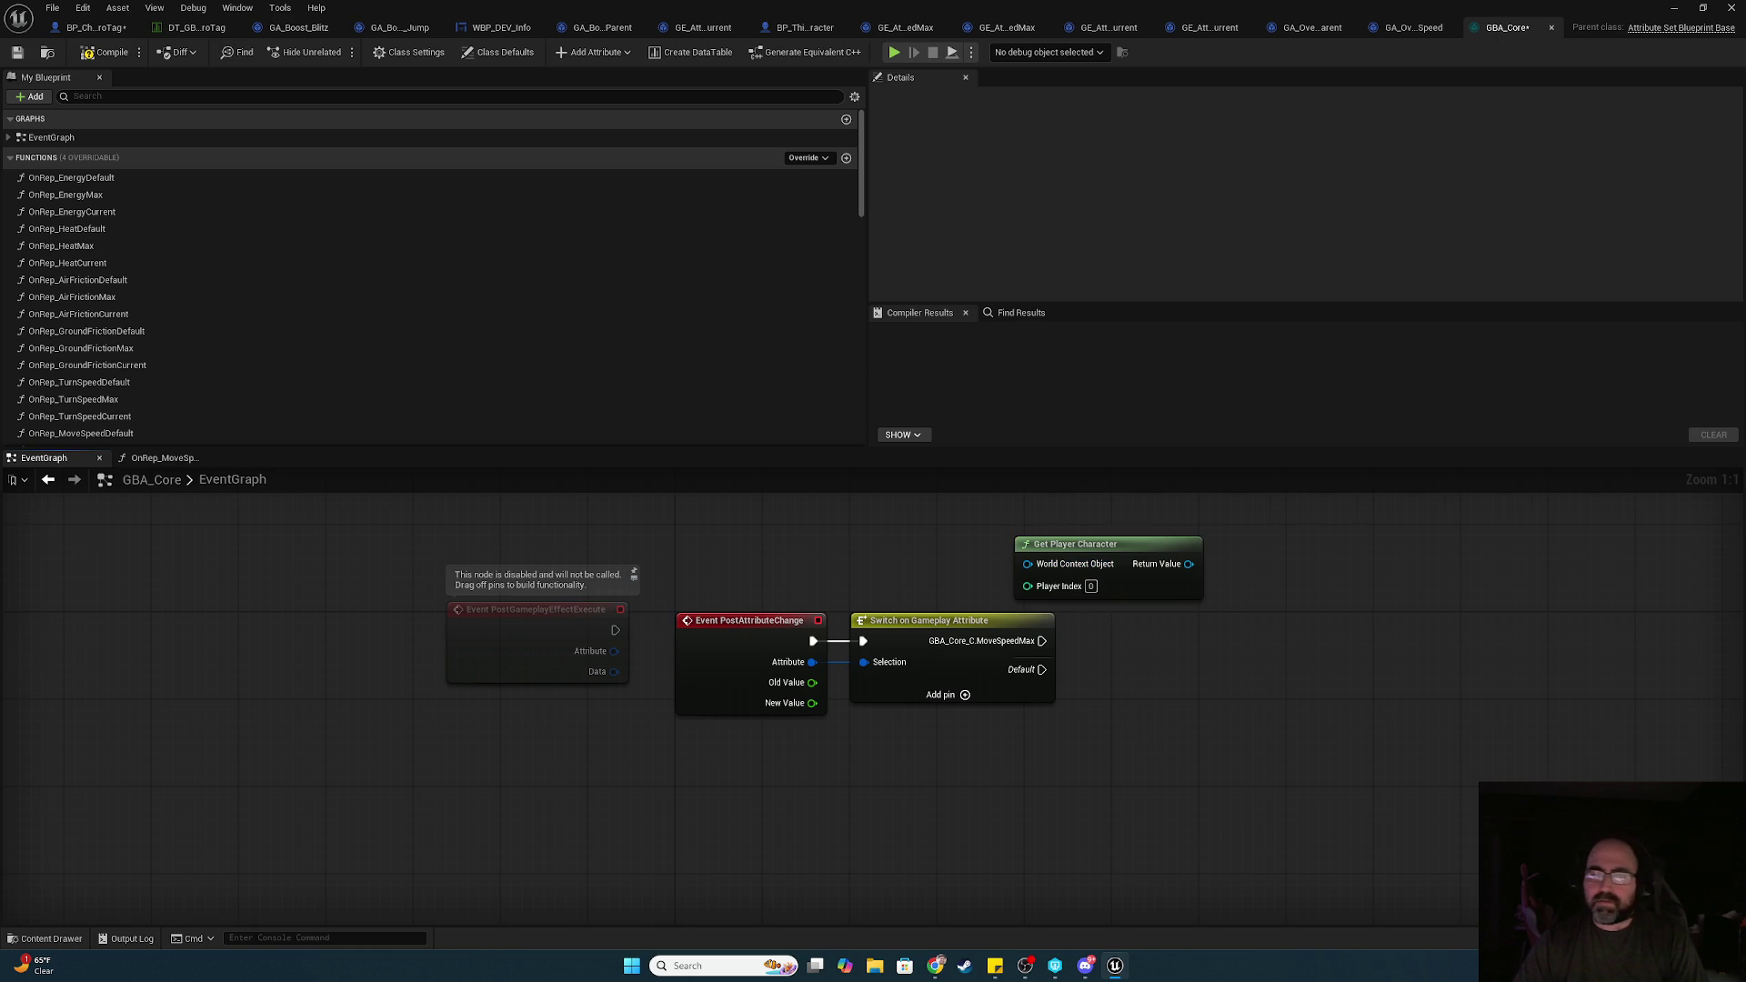
left_click_drag(1053, 567, 1104, 630)
left_click(855, 571)
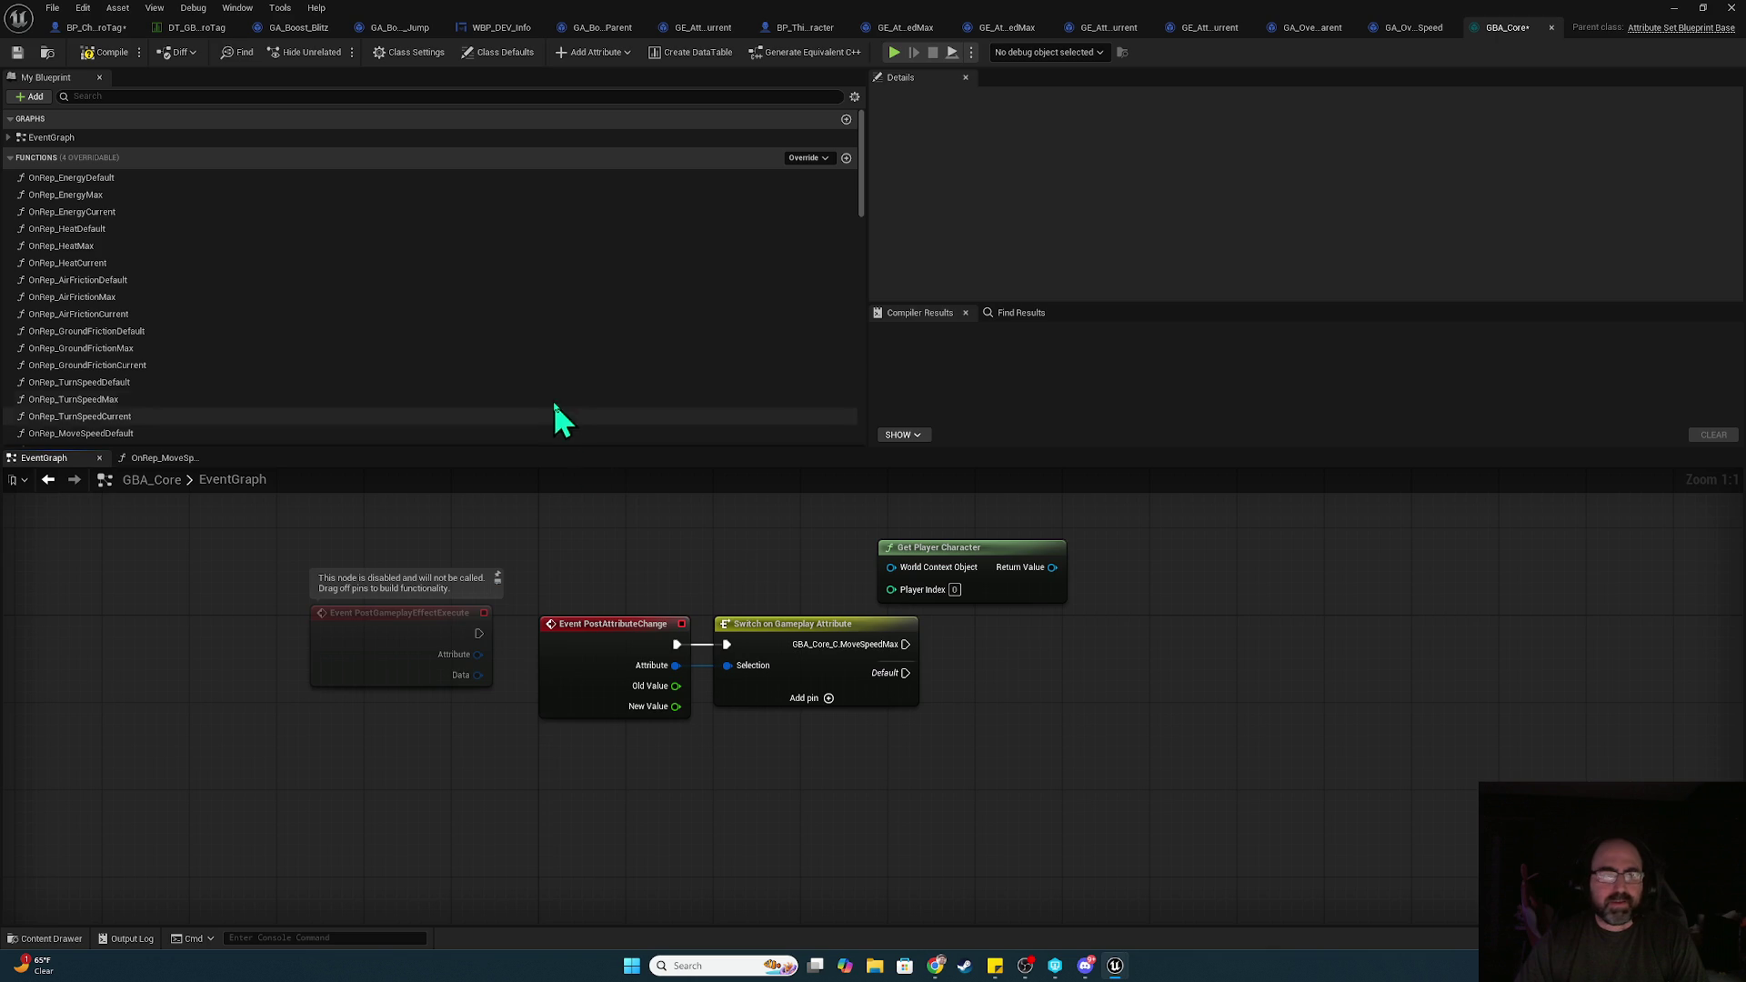
Add a Switch on Gameplay Attribute node and a Get Character Movement node from the player character
right_click(716, 557)
type("get")
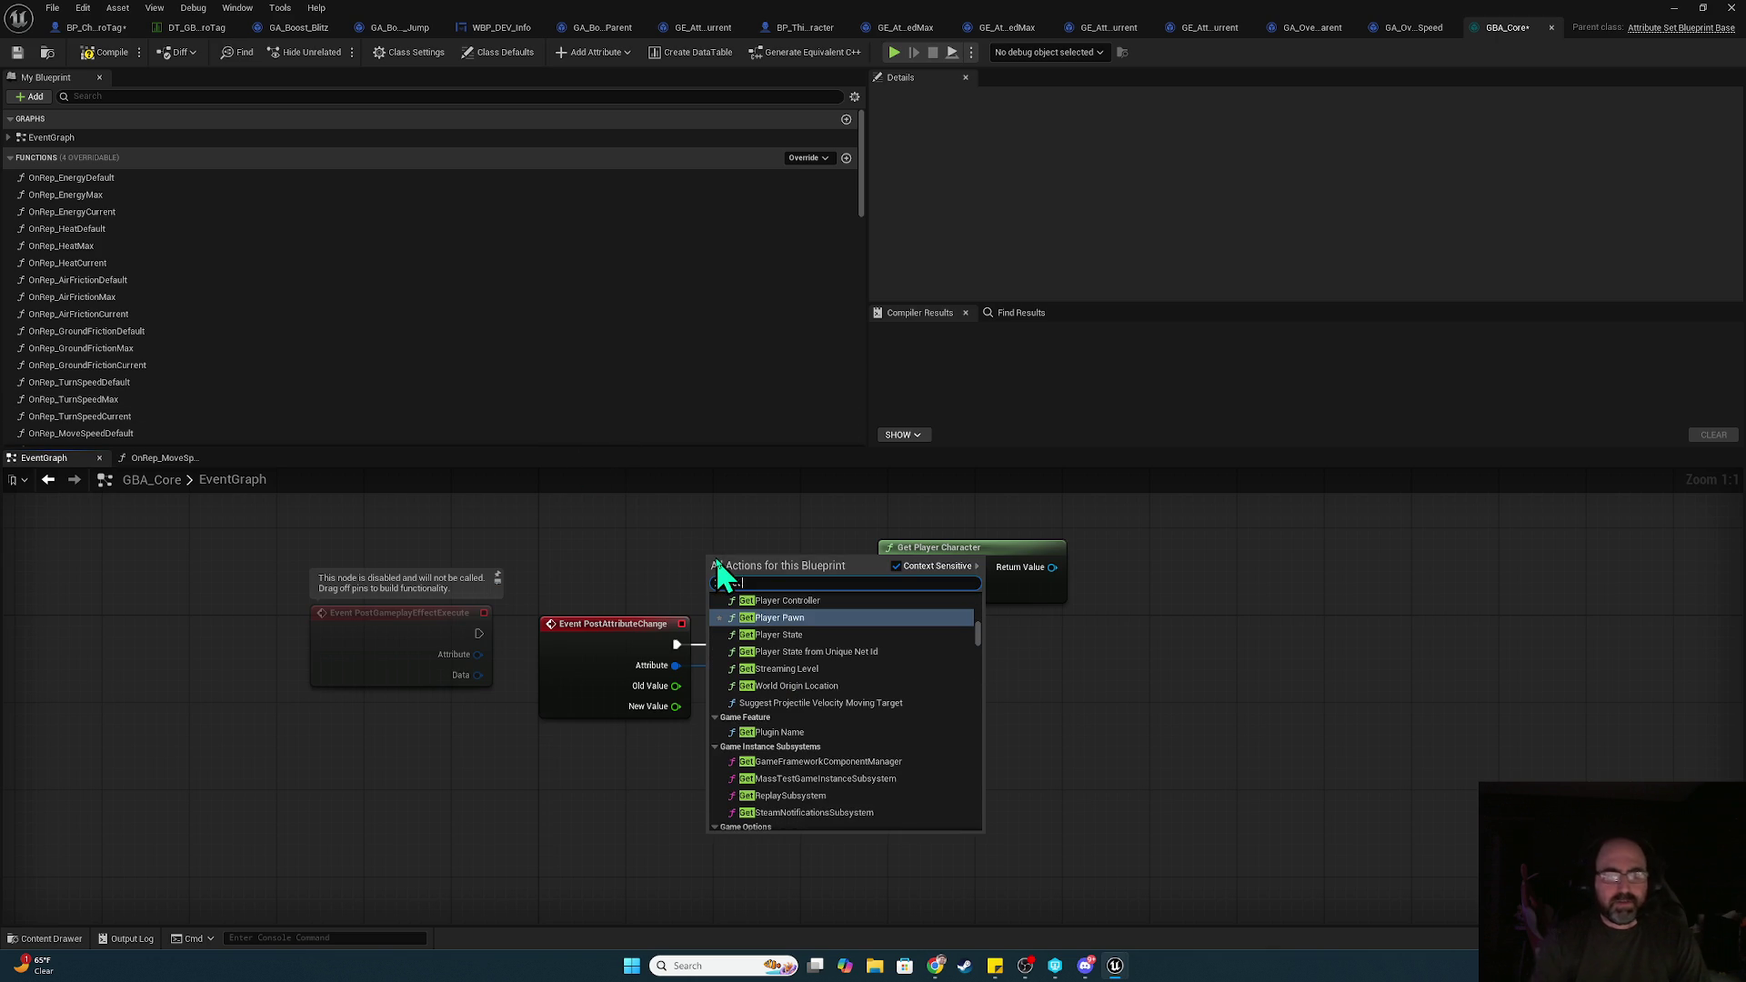
key("BackSpace")
key("BackSpace")
key("BackSpace")
type("switch")
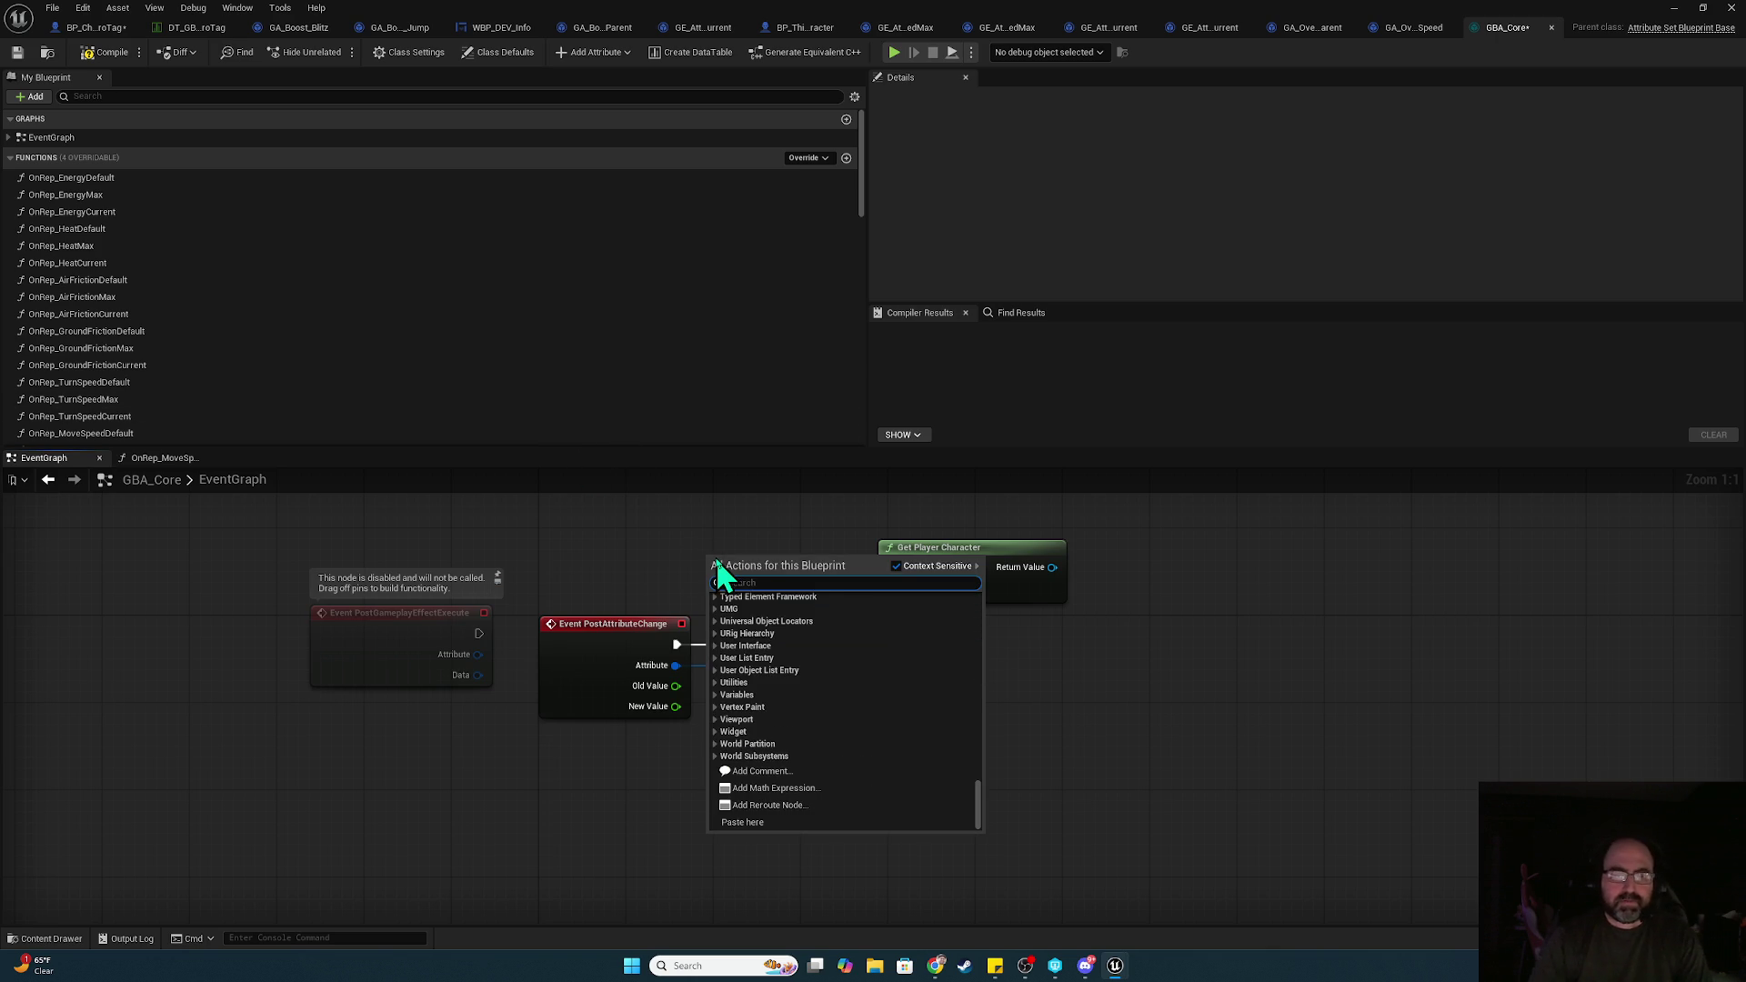
key("Return")
left_click_drag(1052, 566, 1100, 658)
type("get character movement")
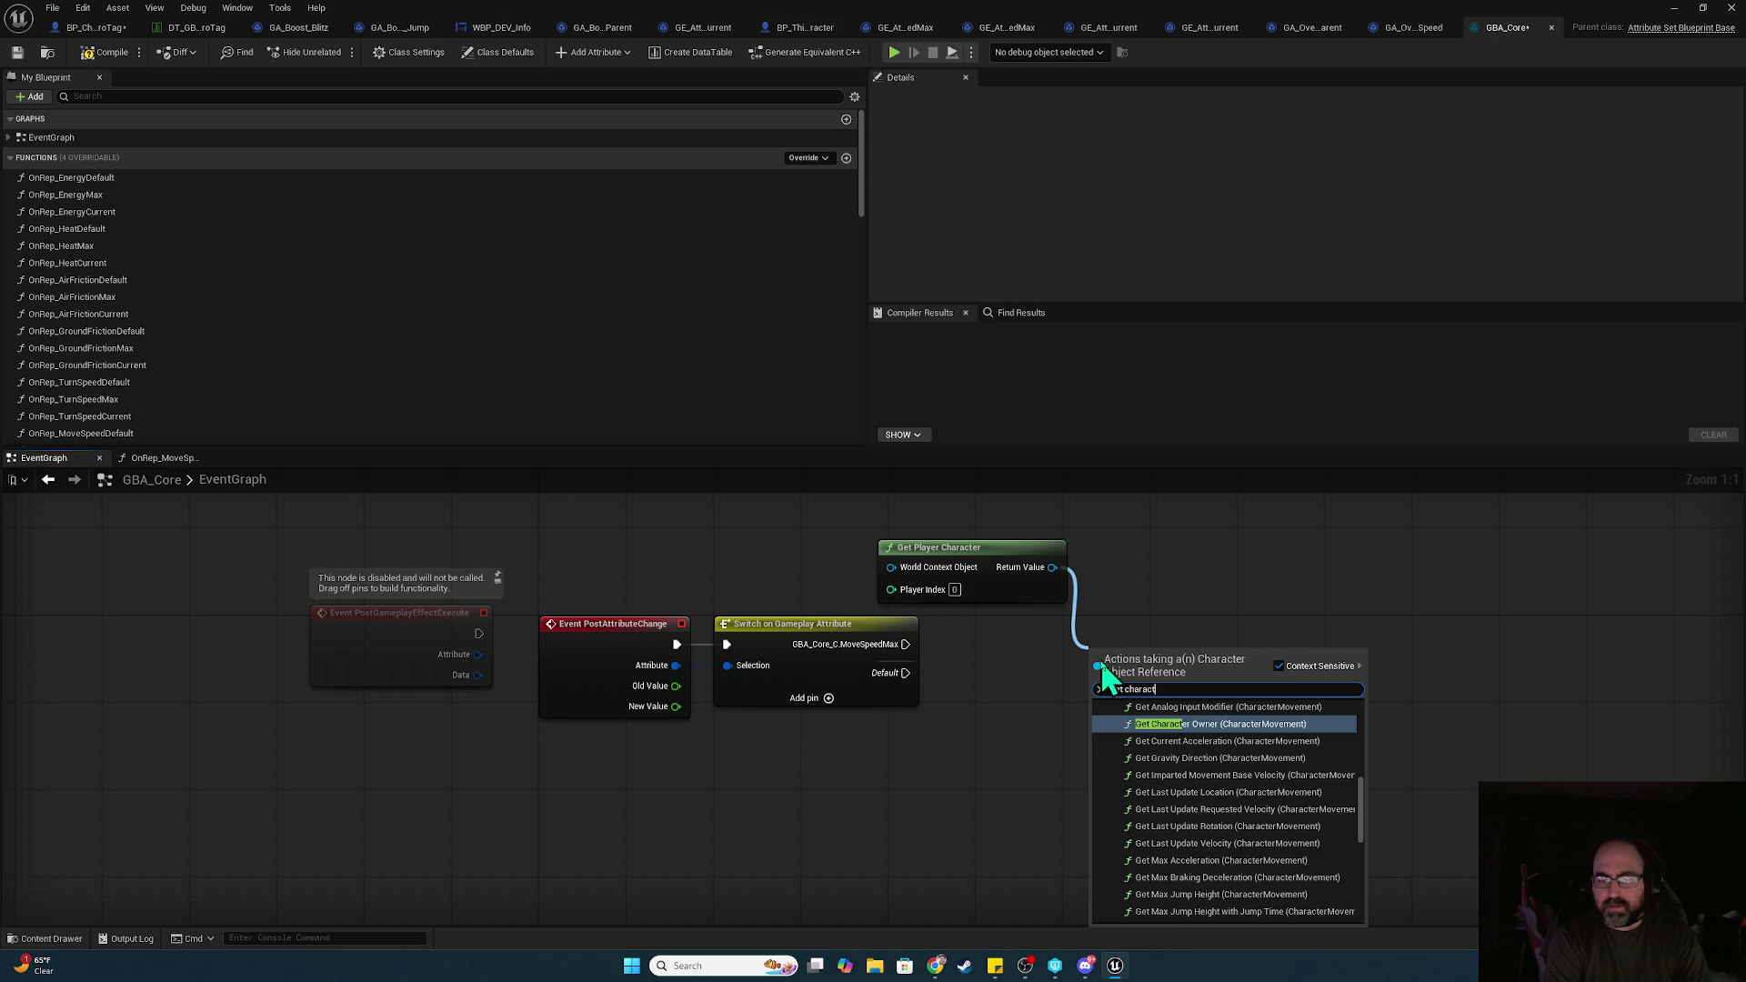
left_click(1182, 914)
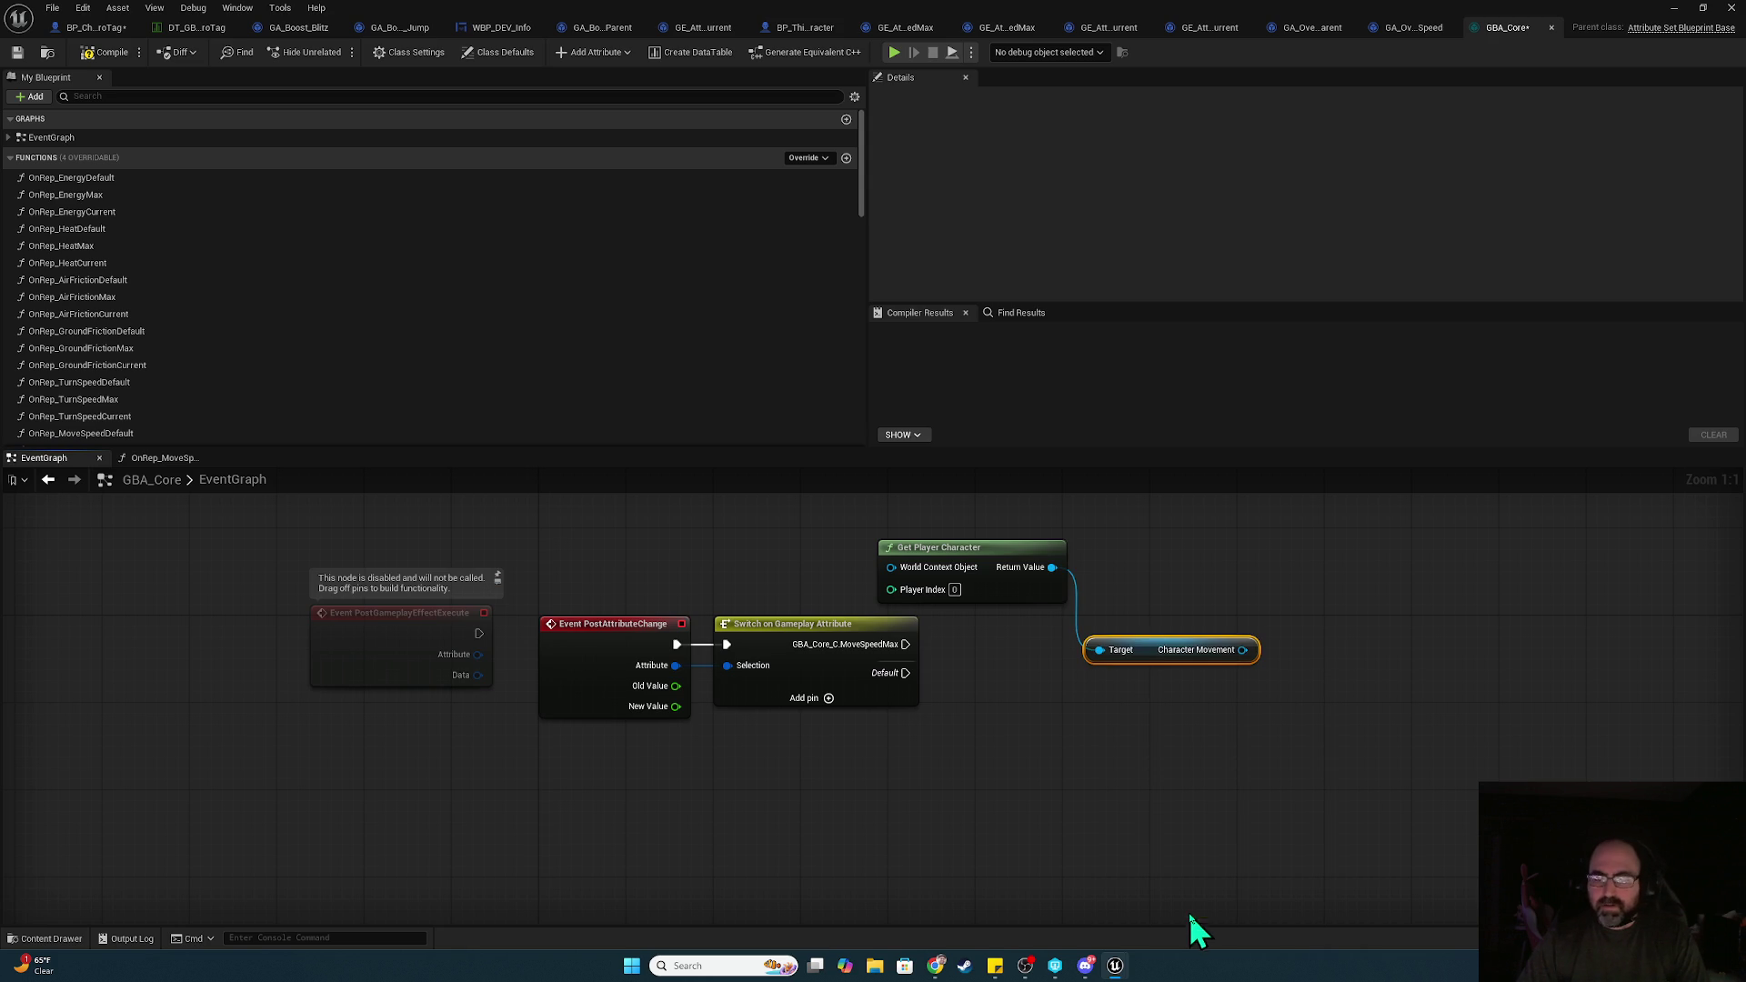
mouse_move(1143, 649)
left_mouse_down()
mouse_move(1145, 577)
mouse_move(1308, 673)
left_mouse_up()
Add SET Max Walk Speed, wire New Value and the MoveSpeedMax case into it, and compile
type("max walk")
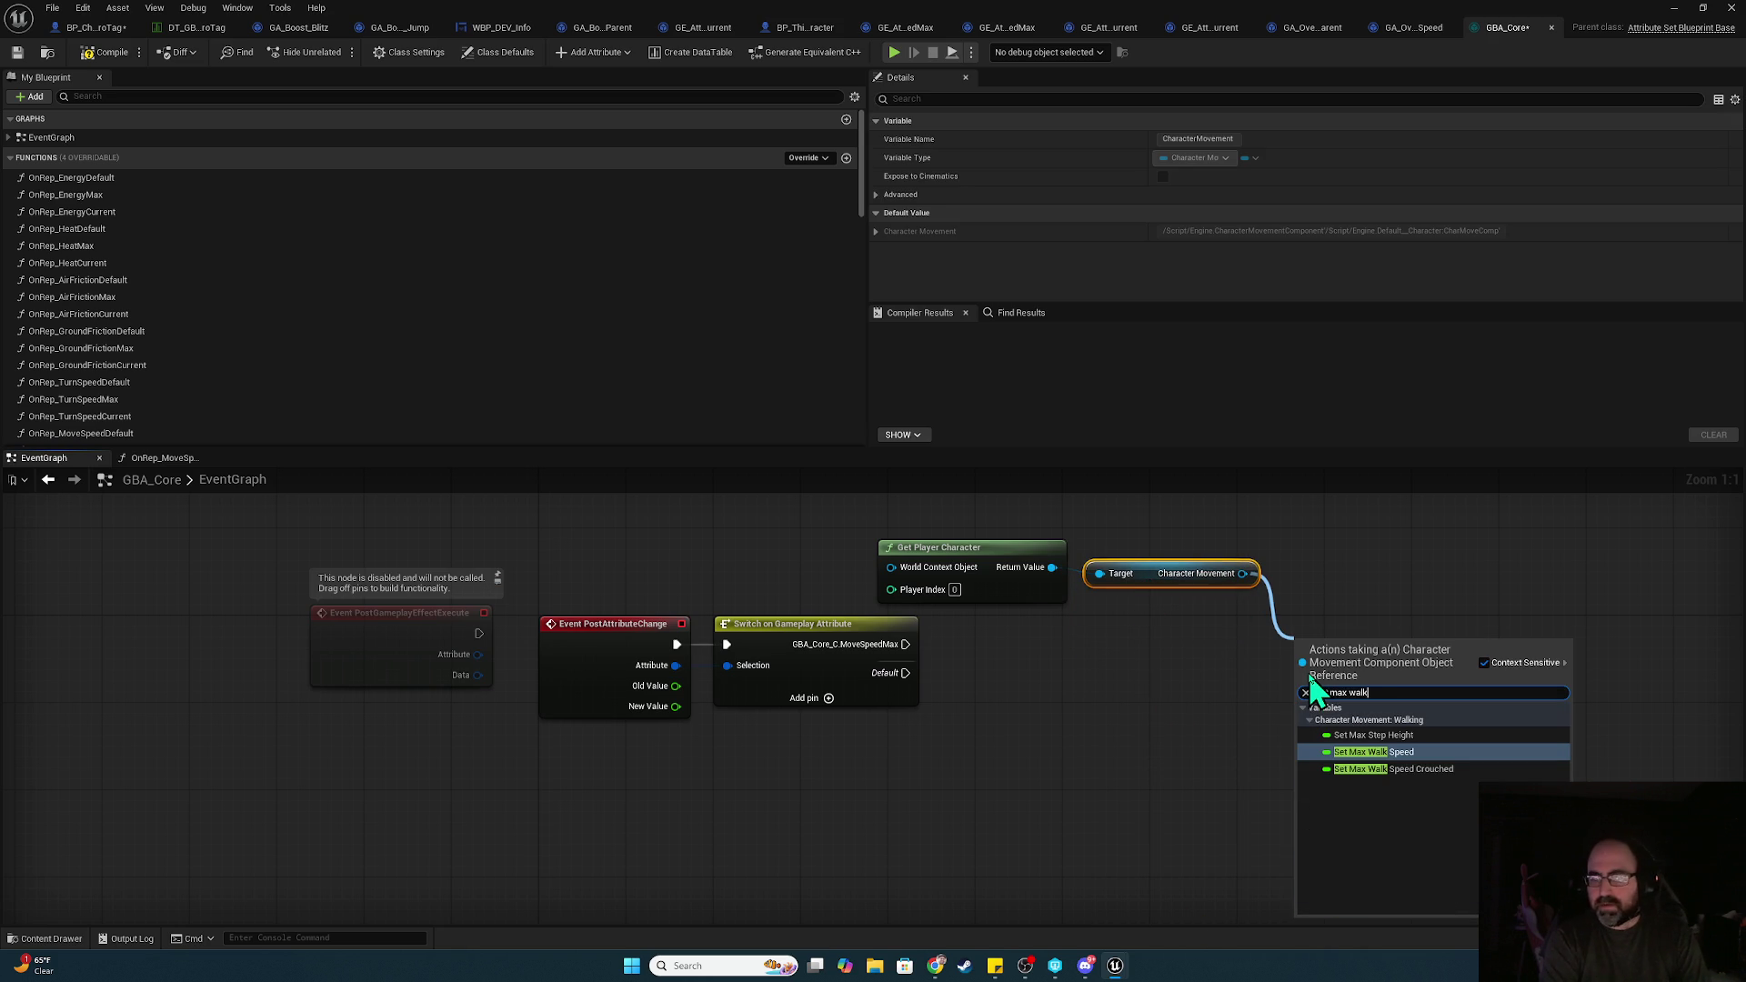
left_click(1399, 760)
left_click_drag(1338, 642, 1181, 631)
mouse_move(675, 706)
left_mouse_down()
mouse_move(967, 702)
mouse_move(1128, 658)
left_mouse_up()
mouse_move(905, 644)
left_mouse_down()
mouse_move(1127, 626)
mouse_move(1037, 644)
left_mouse_up()
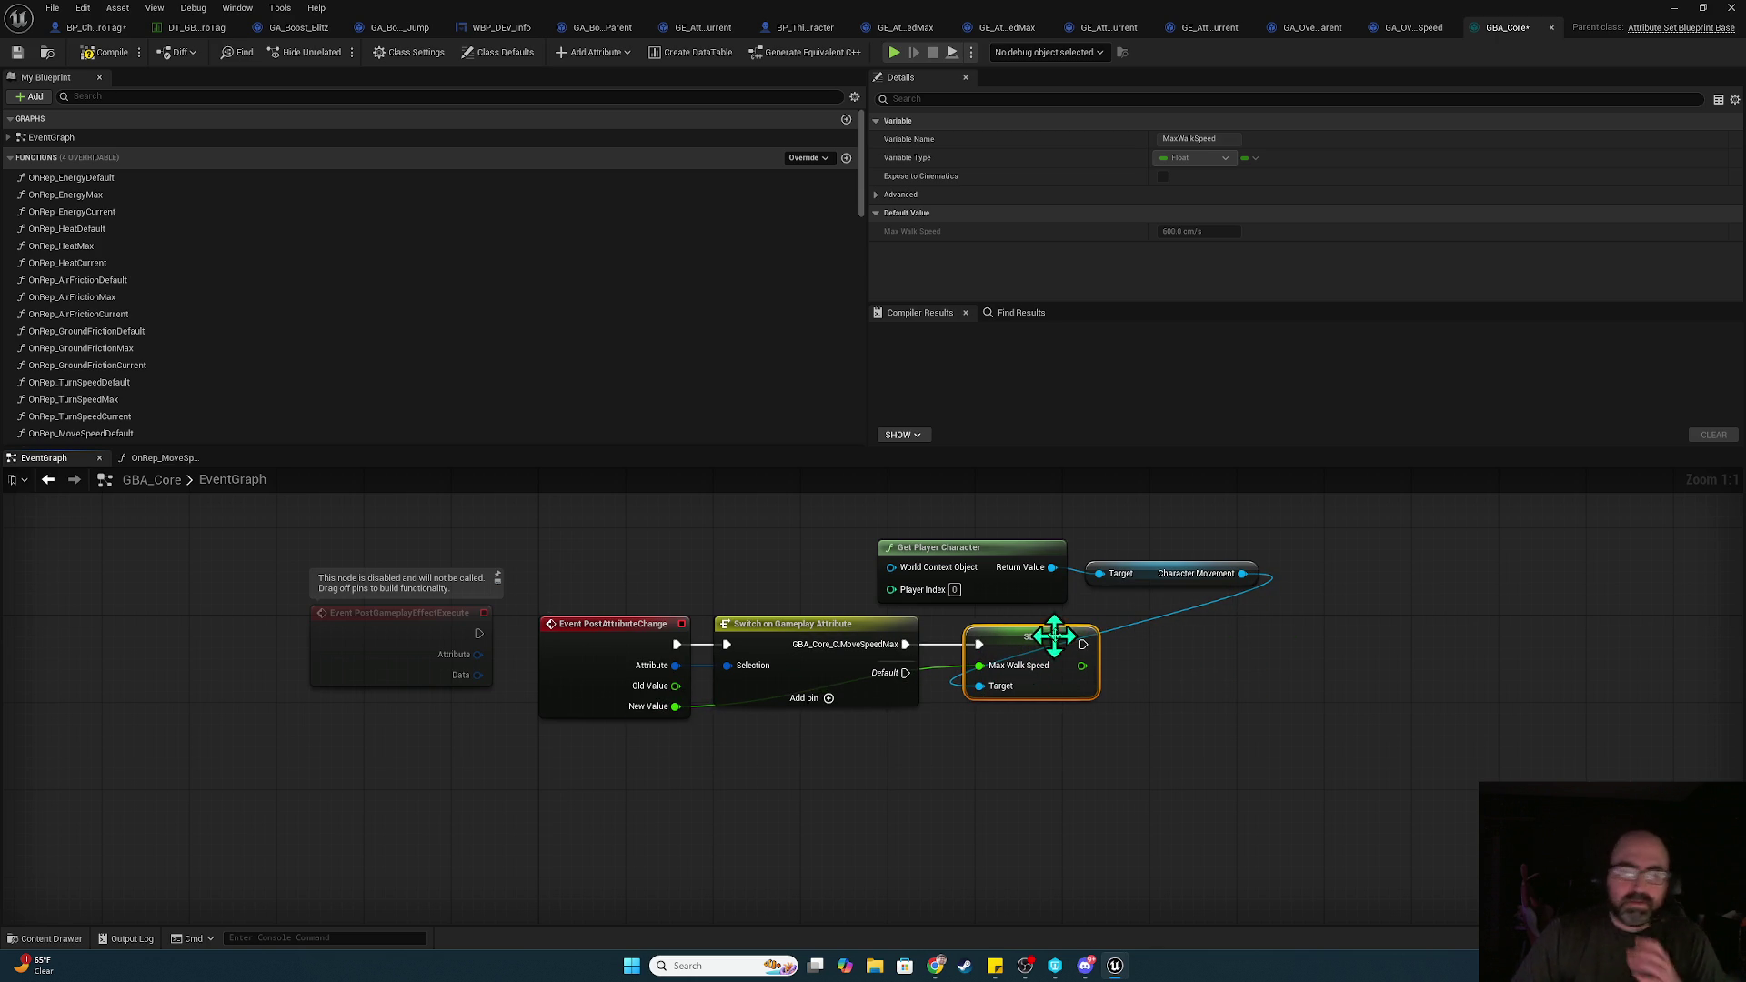
left_click(104, 52)
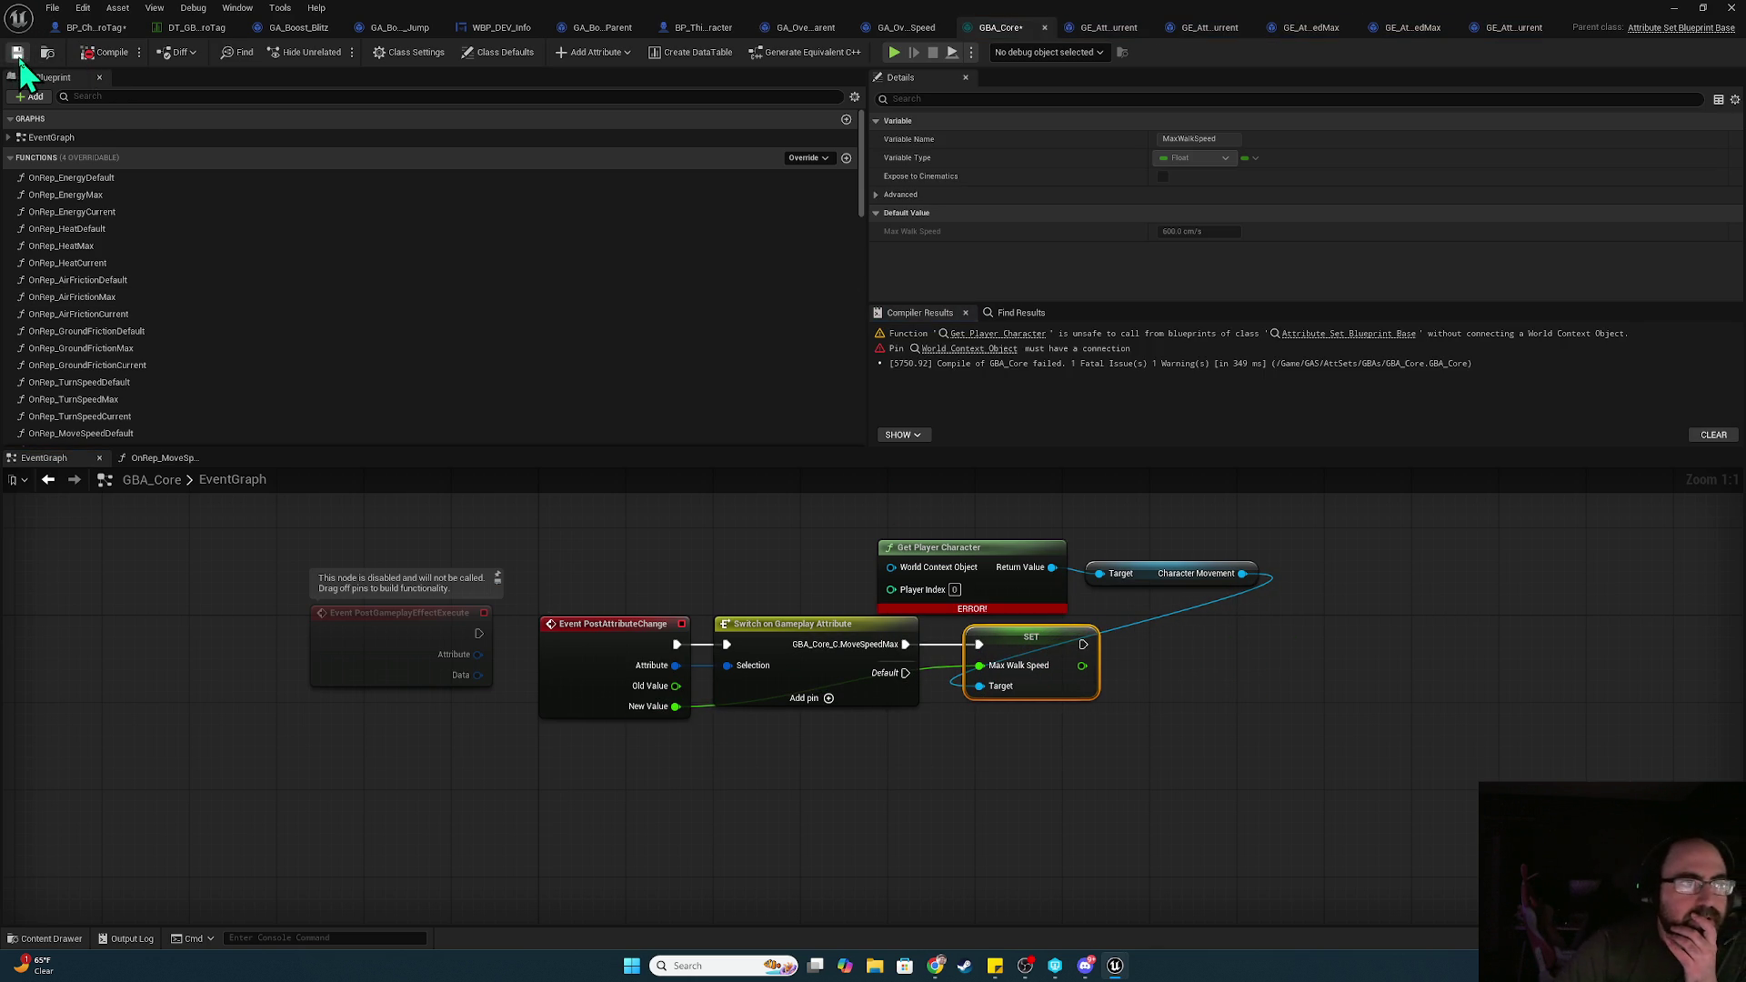
Feed Self into Get Player Character's World Context Object, then recompile, check out and save GBA_Core
left_click(1019, 335)
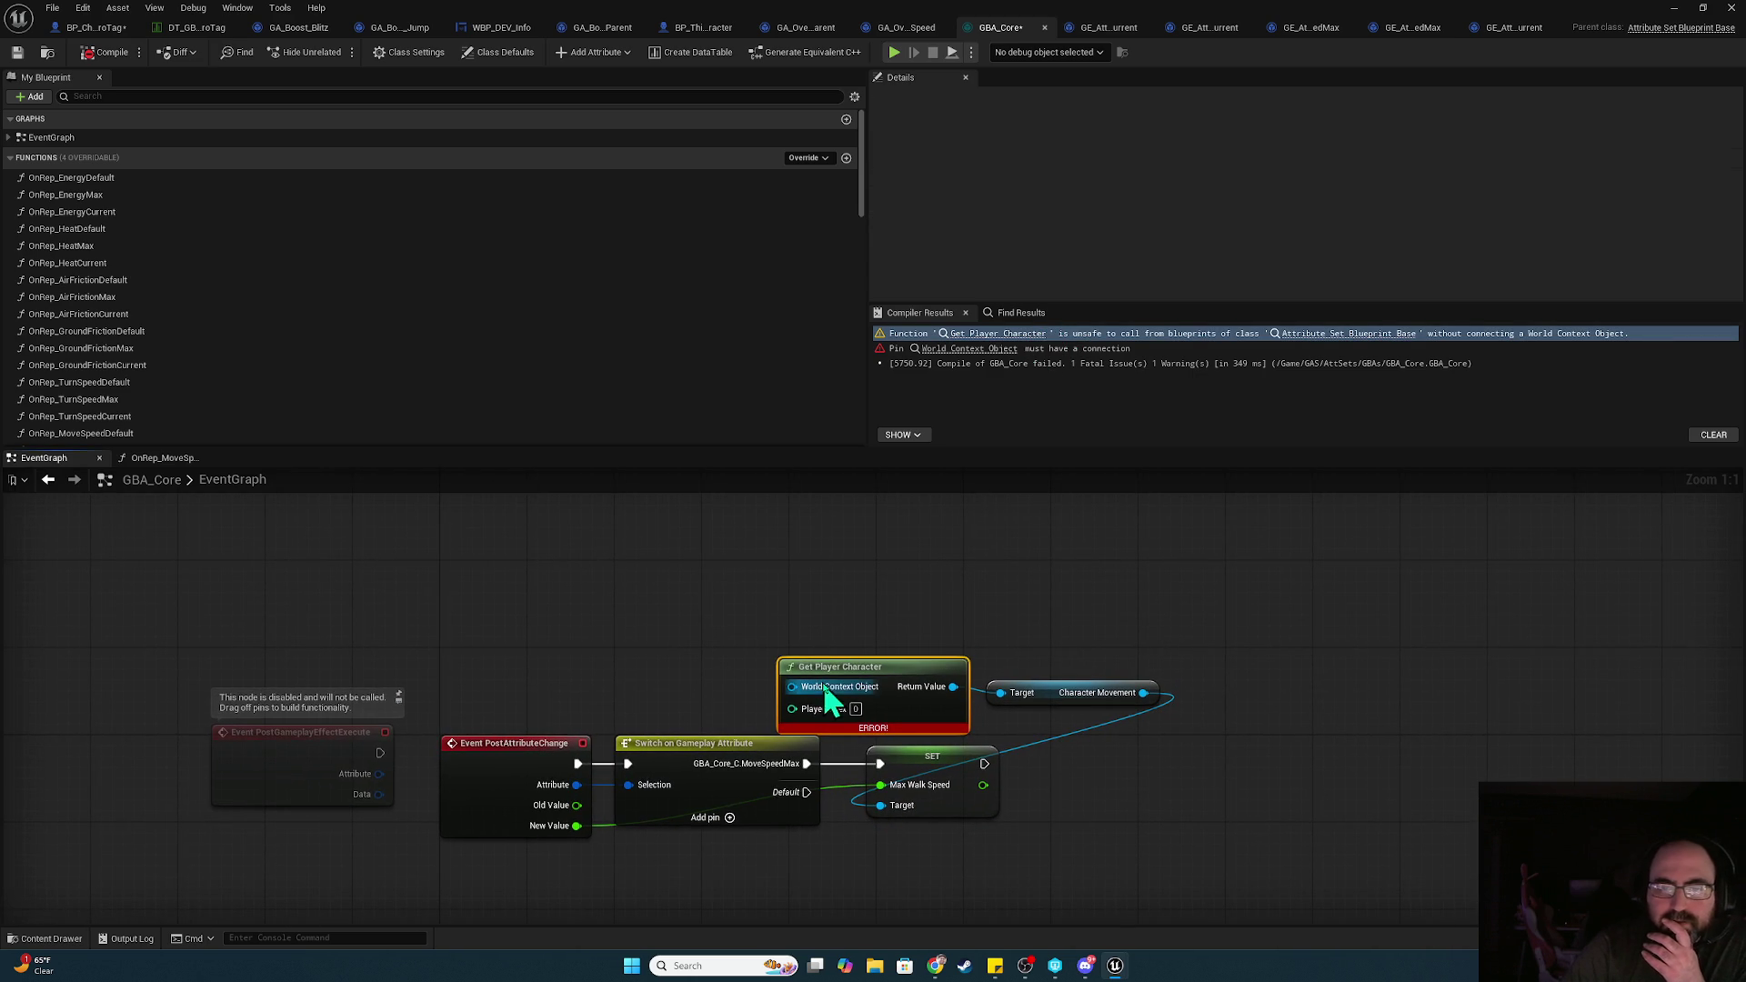
left_click_drag(806, 688, 712, 689)
type("self")
key("Return")
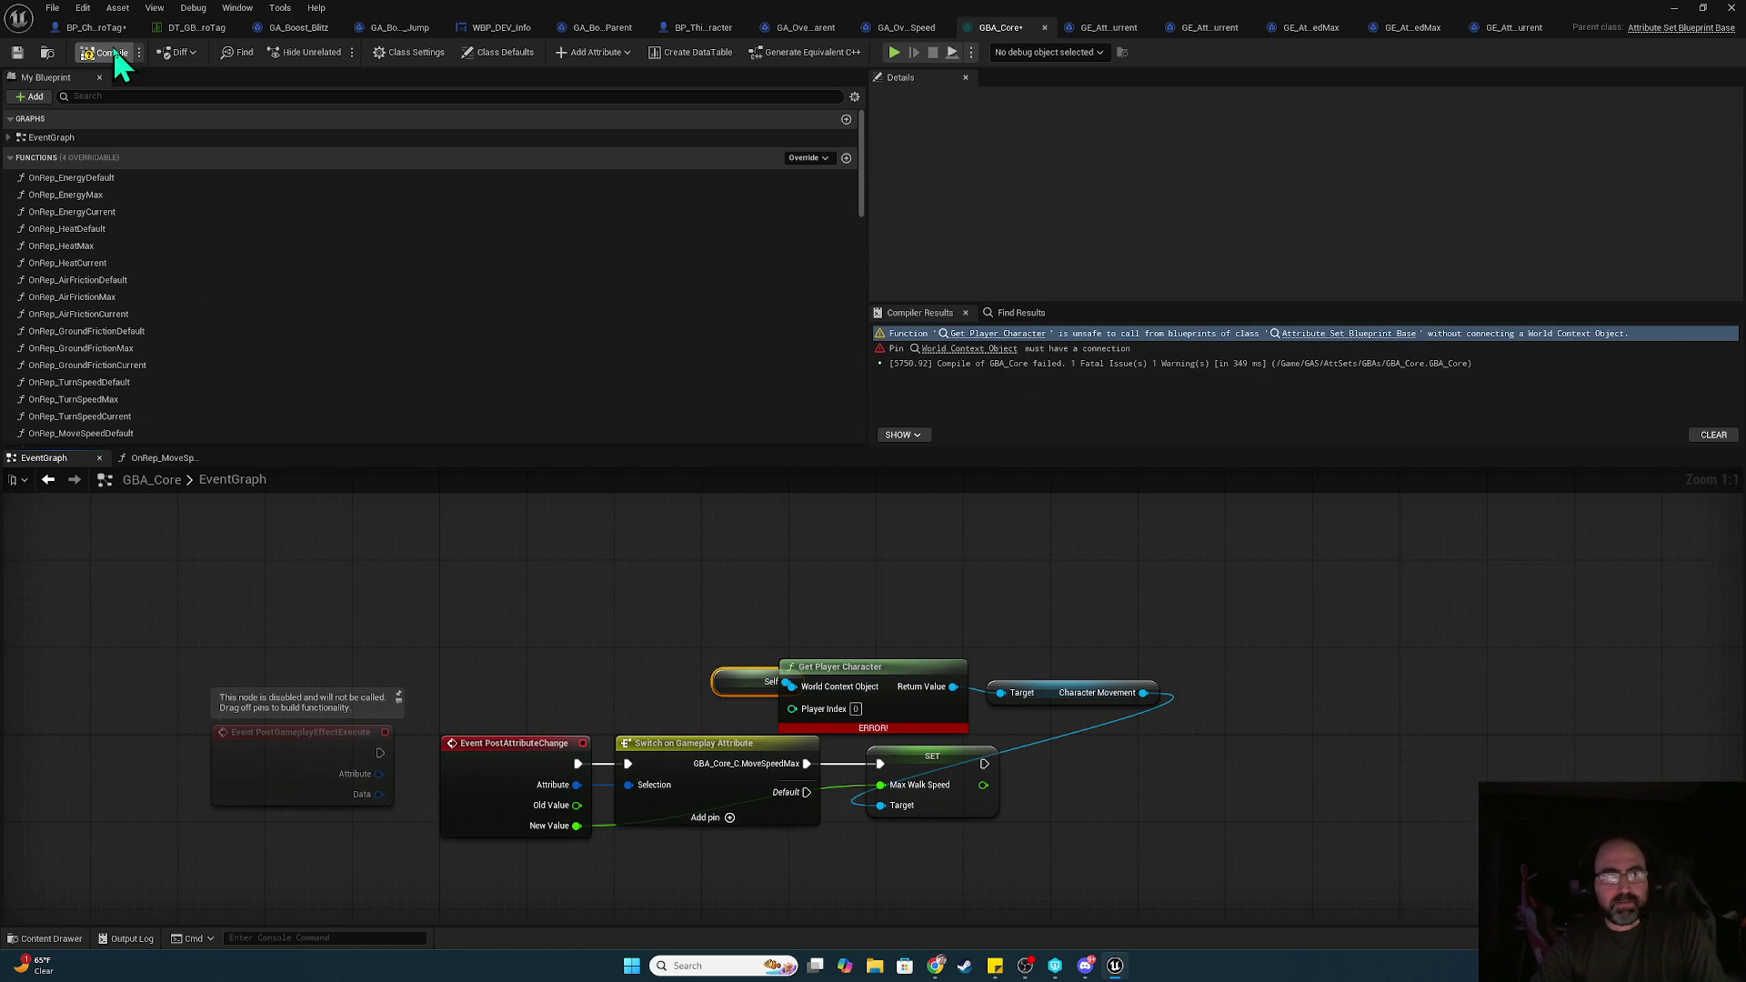
left_click(109, 52)
key("ctrl+s")
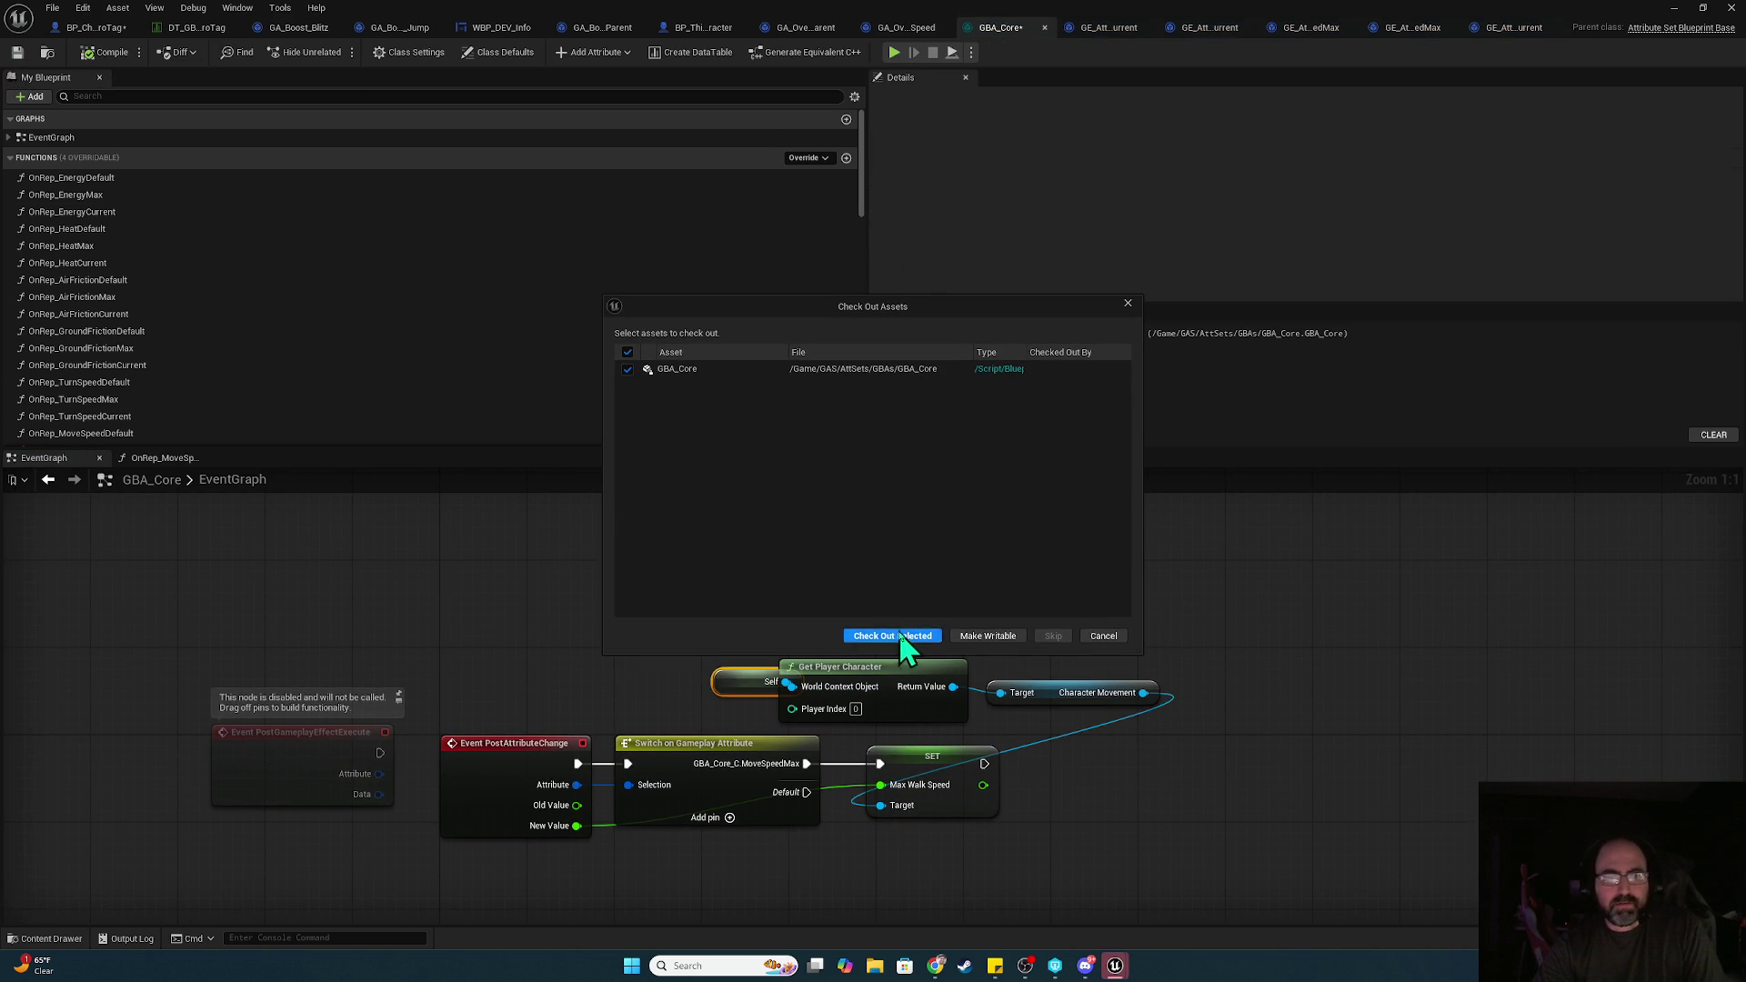
left_click(903, 636)
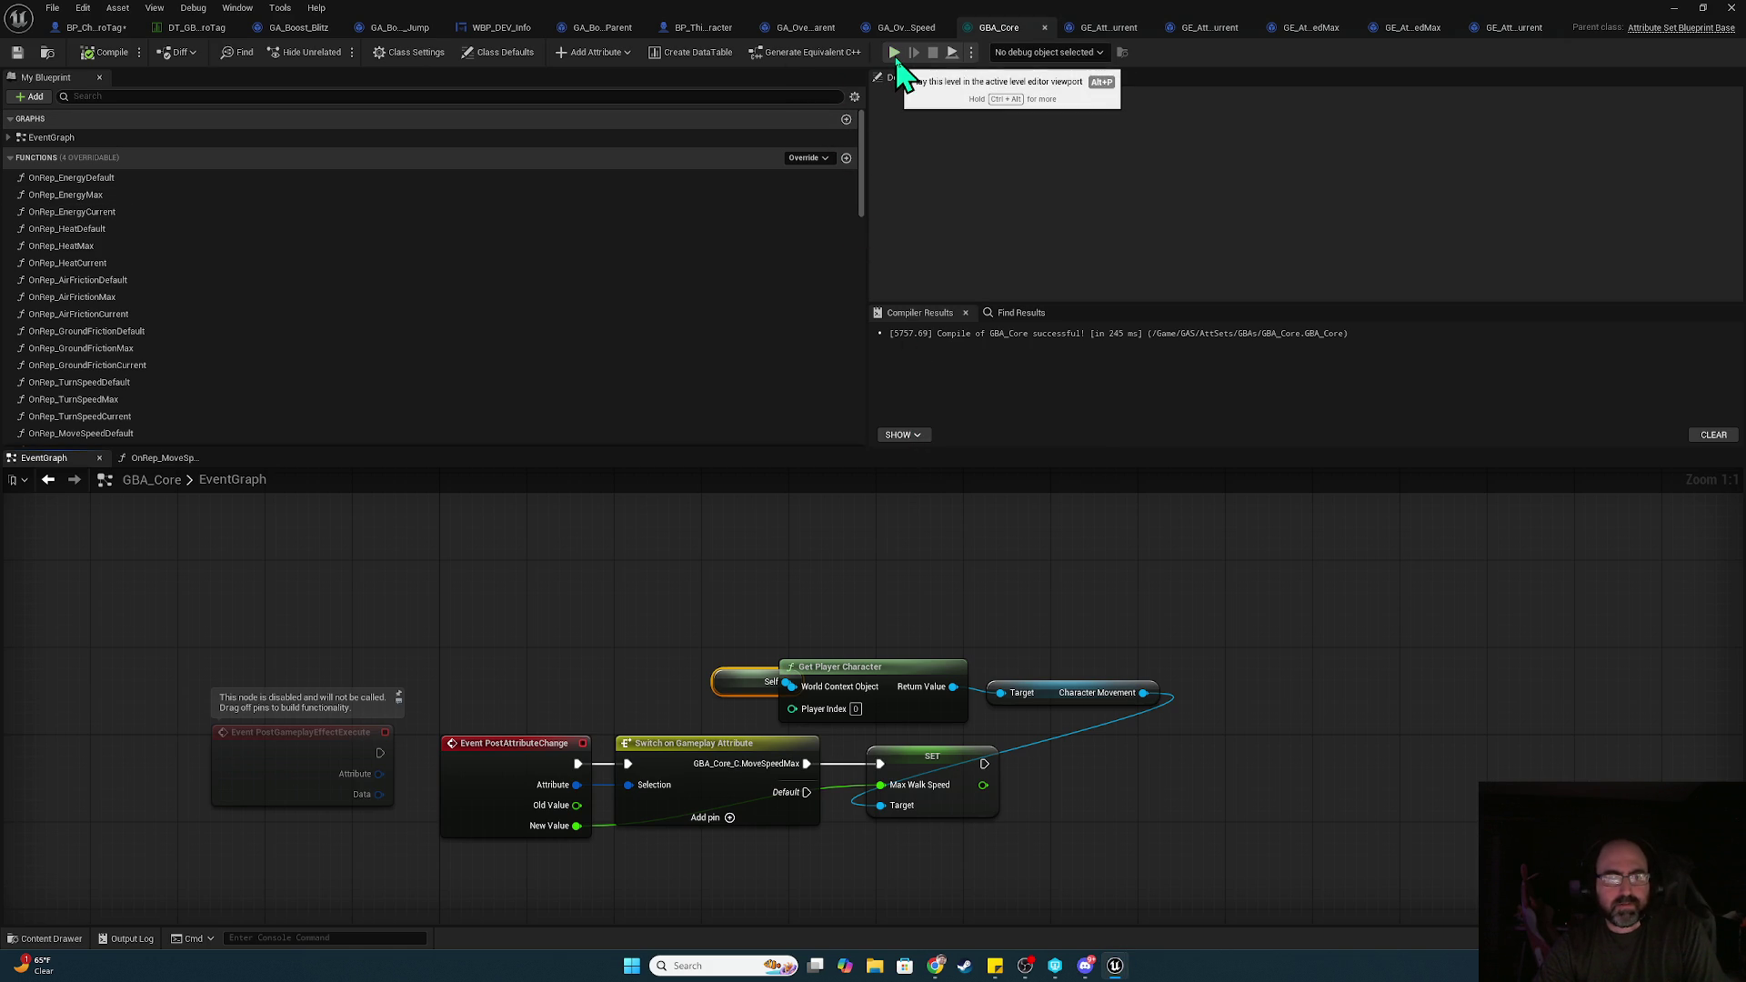
Return to the character blueprint and try wiring the init event into the BeginPlay Sequence
left_click(96, 28)
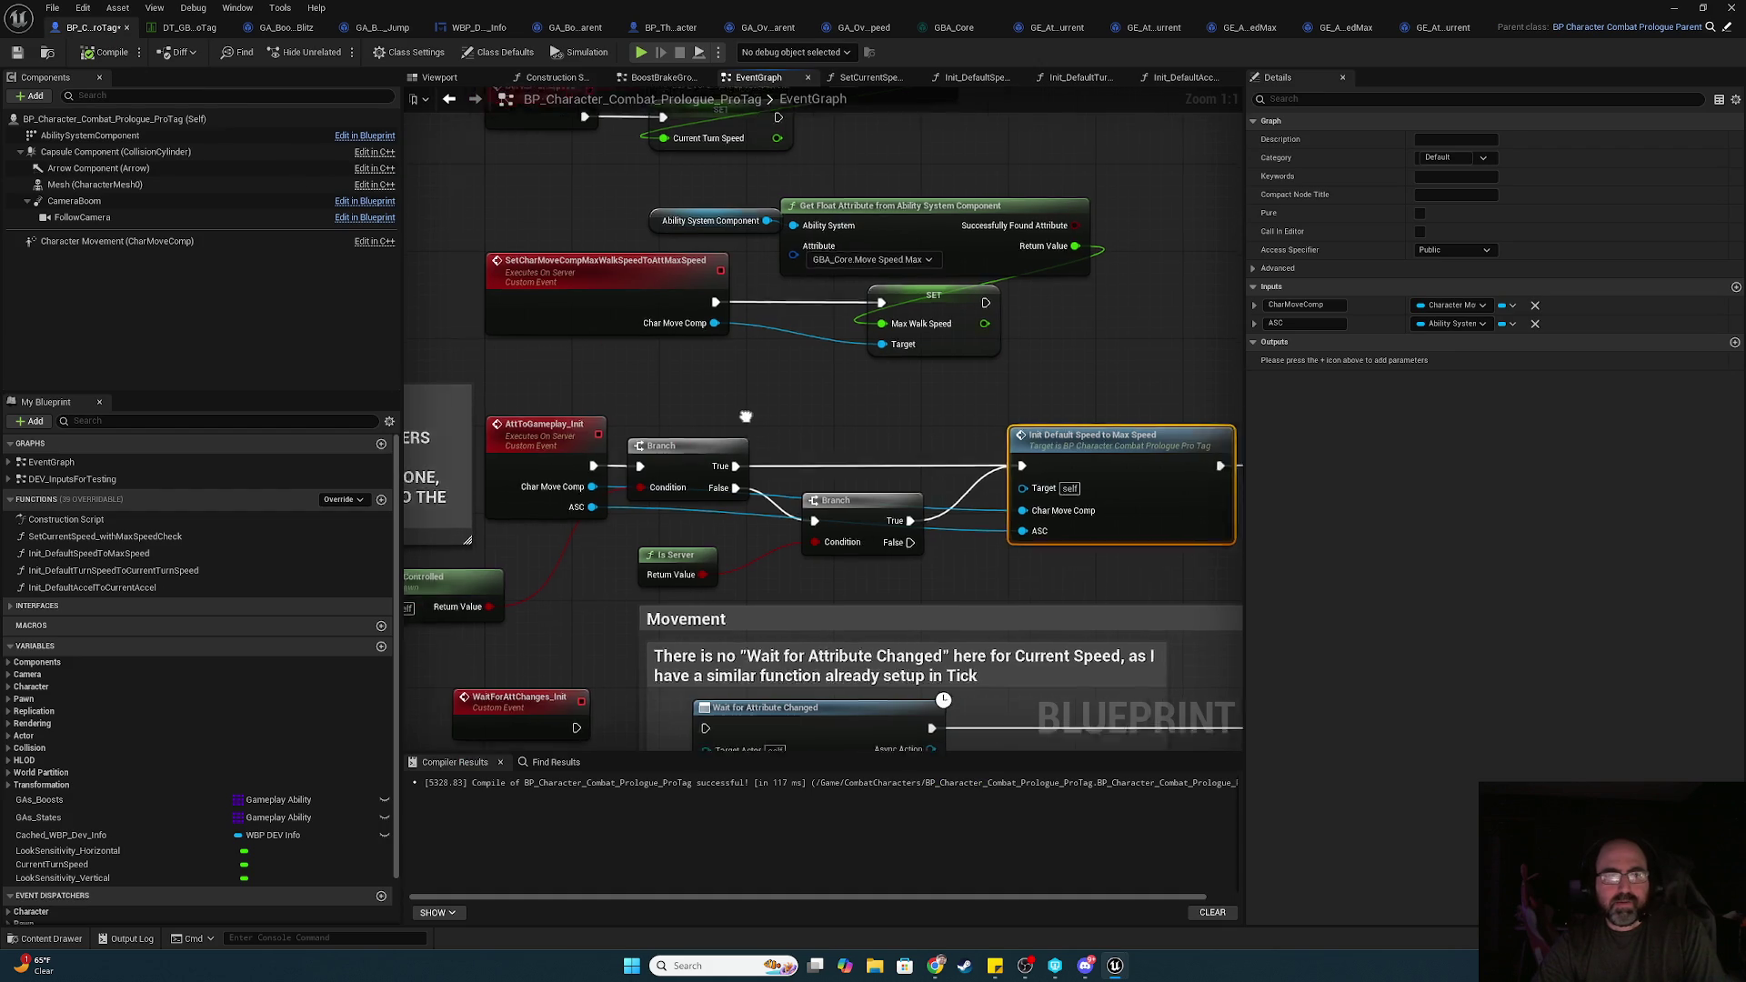
mouse_move(872, 378)
left_mouse_down()
mouse_move(818, 109)
mouse_move(778, 297)
mouse_move(880, 323)
mouse_move(769, 400)
left_mouse_up()
left_click_drag(428, 455, 951, 458)
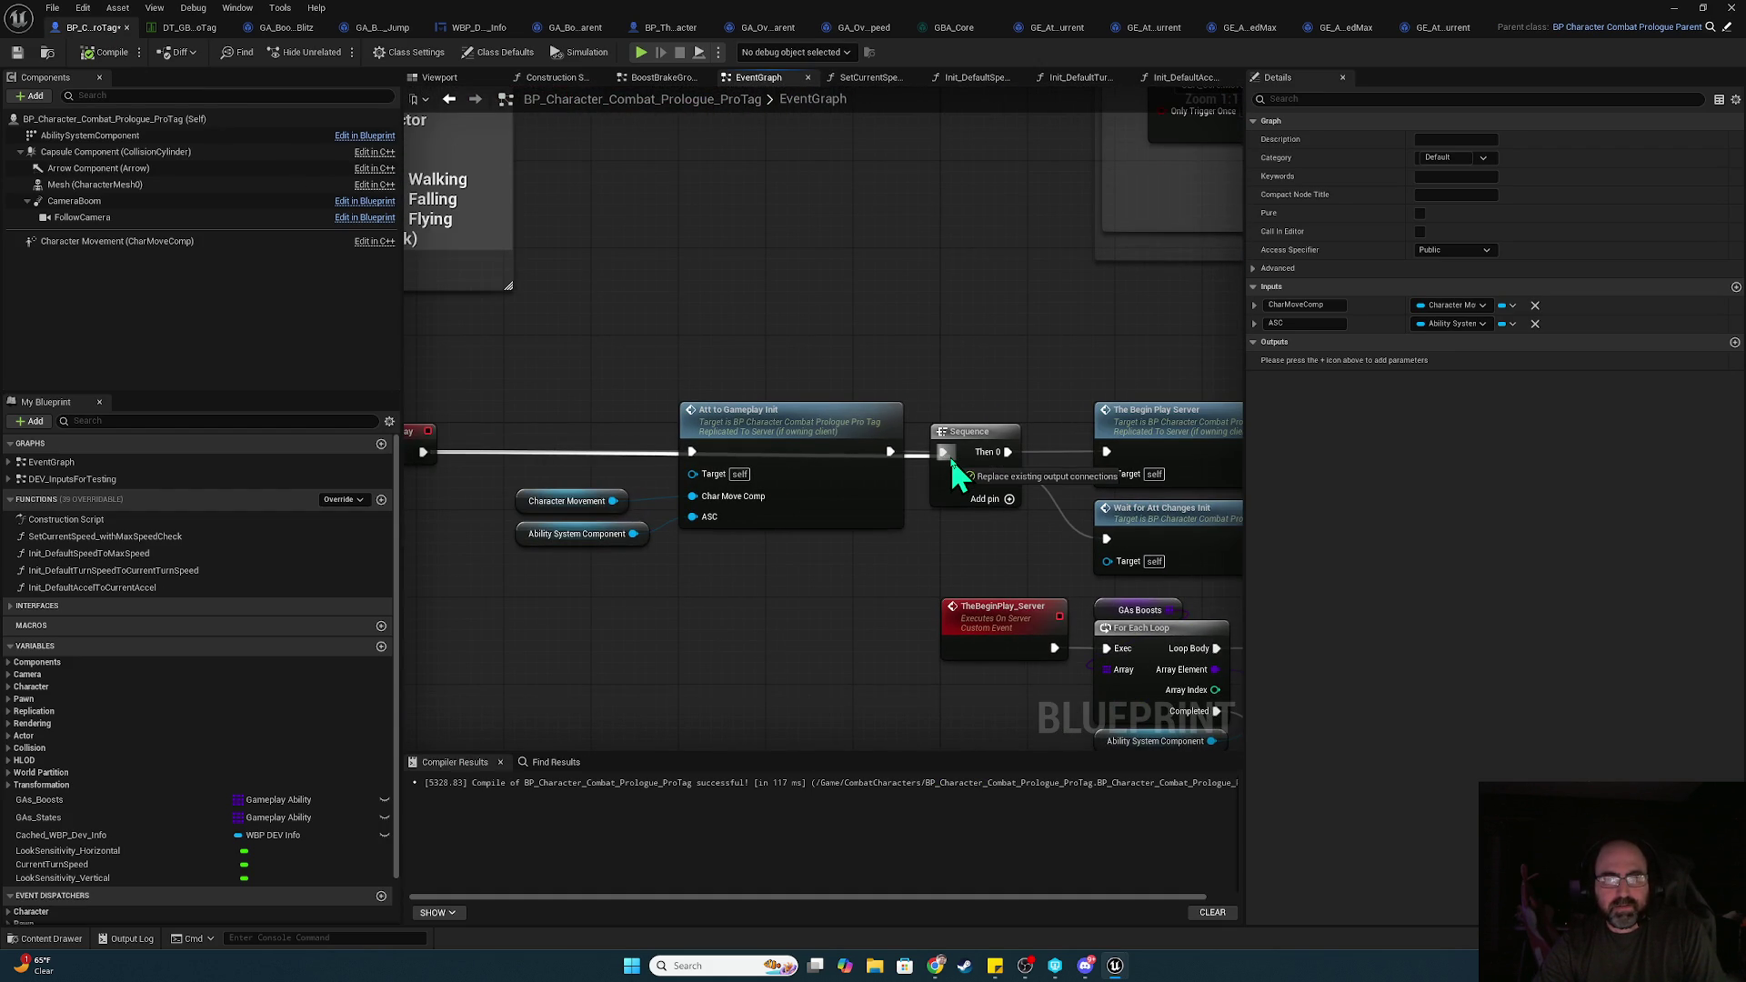
Delete both Branch nodes in the AttToGameplay_Init chain
mouse_move(950, 478)
left_mouse_down()
mouse_move(730, 351)
mouse_move(905, 273)
mouse_move(729, 546)
mouse_move(714, 609)
left_mouse_up()
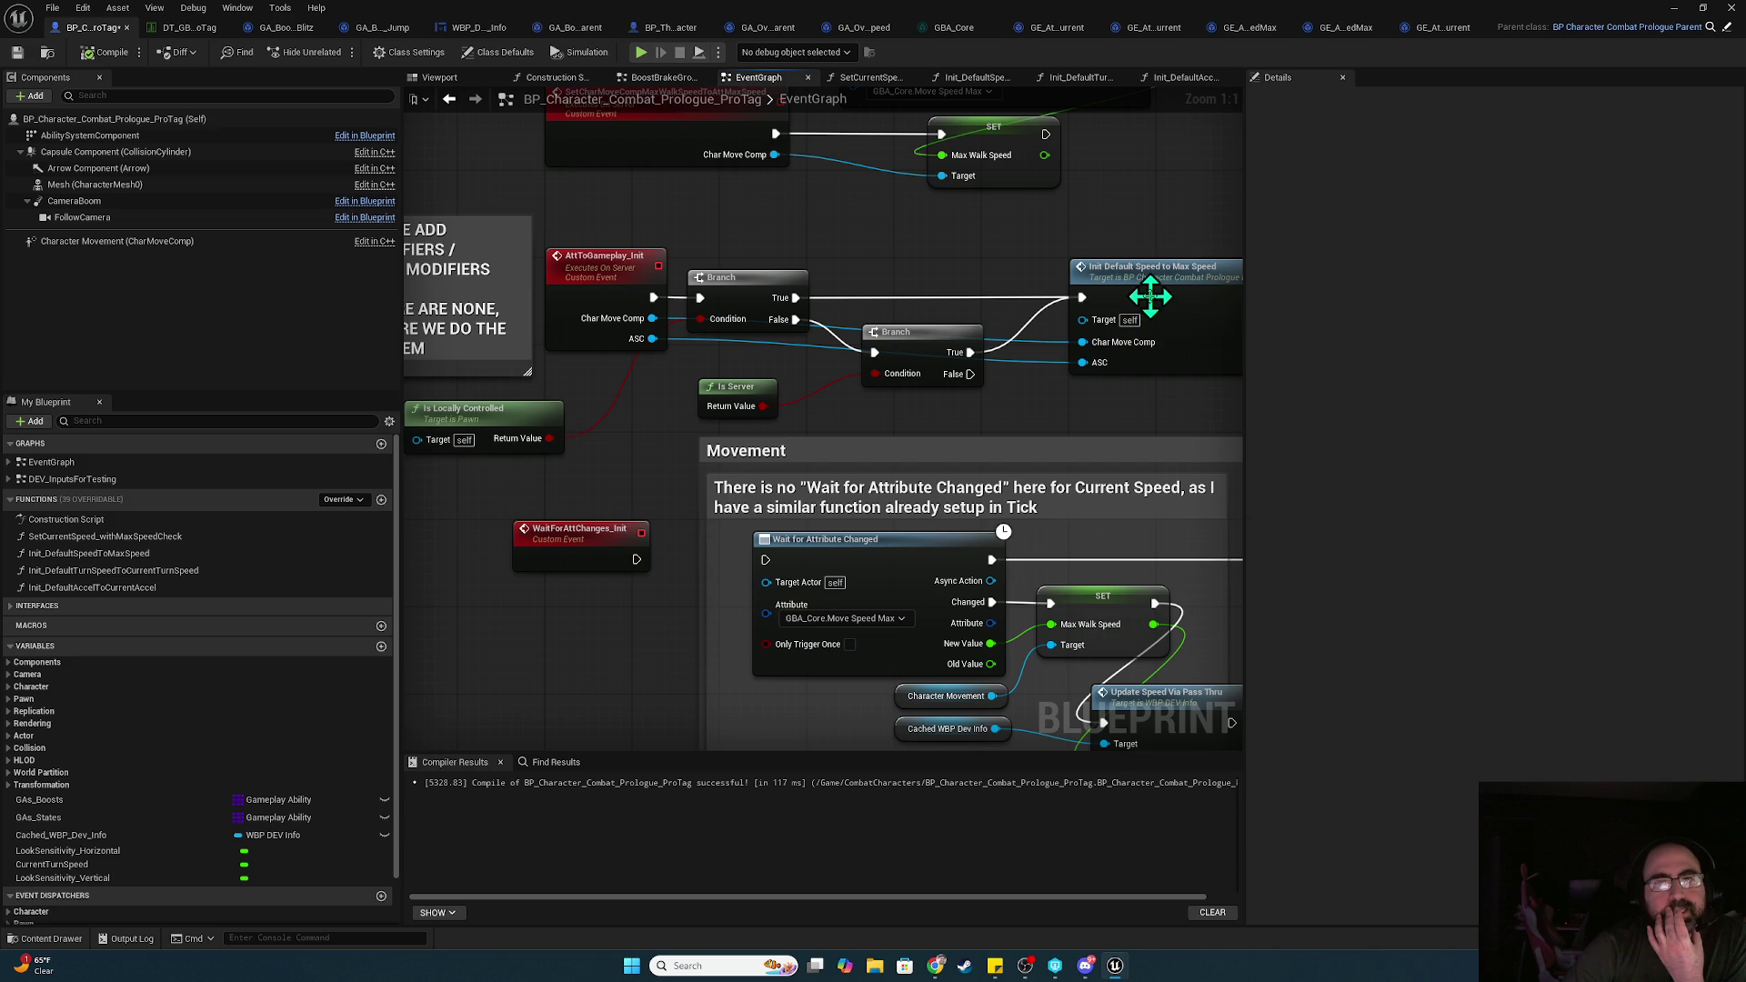
left_click(882, 351)
key("Delete")
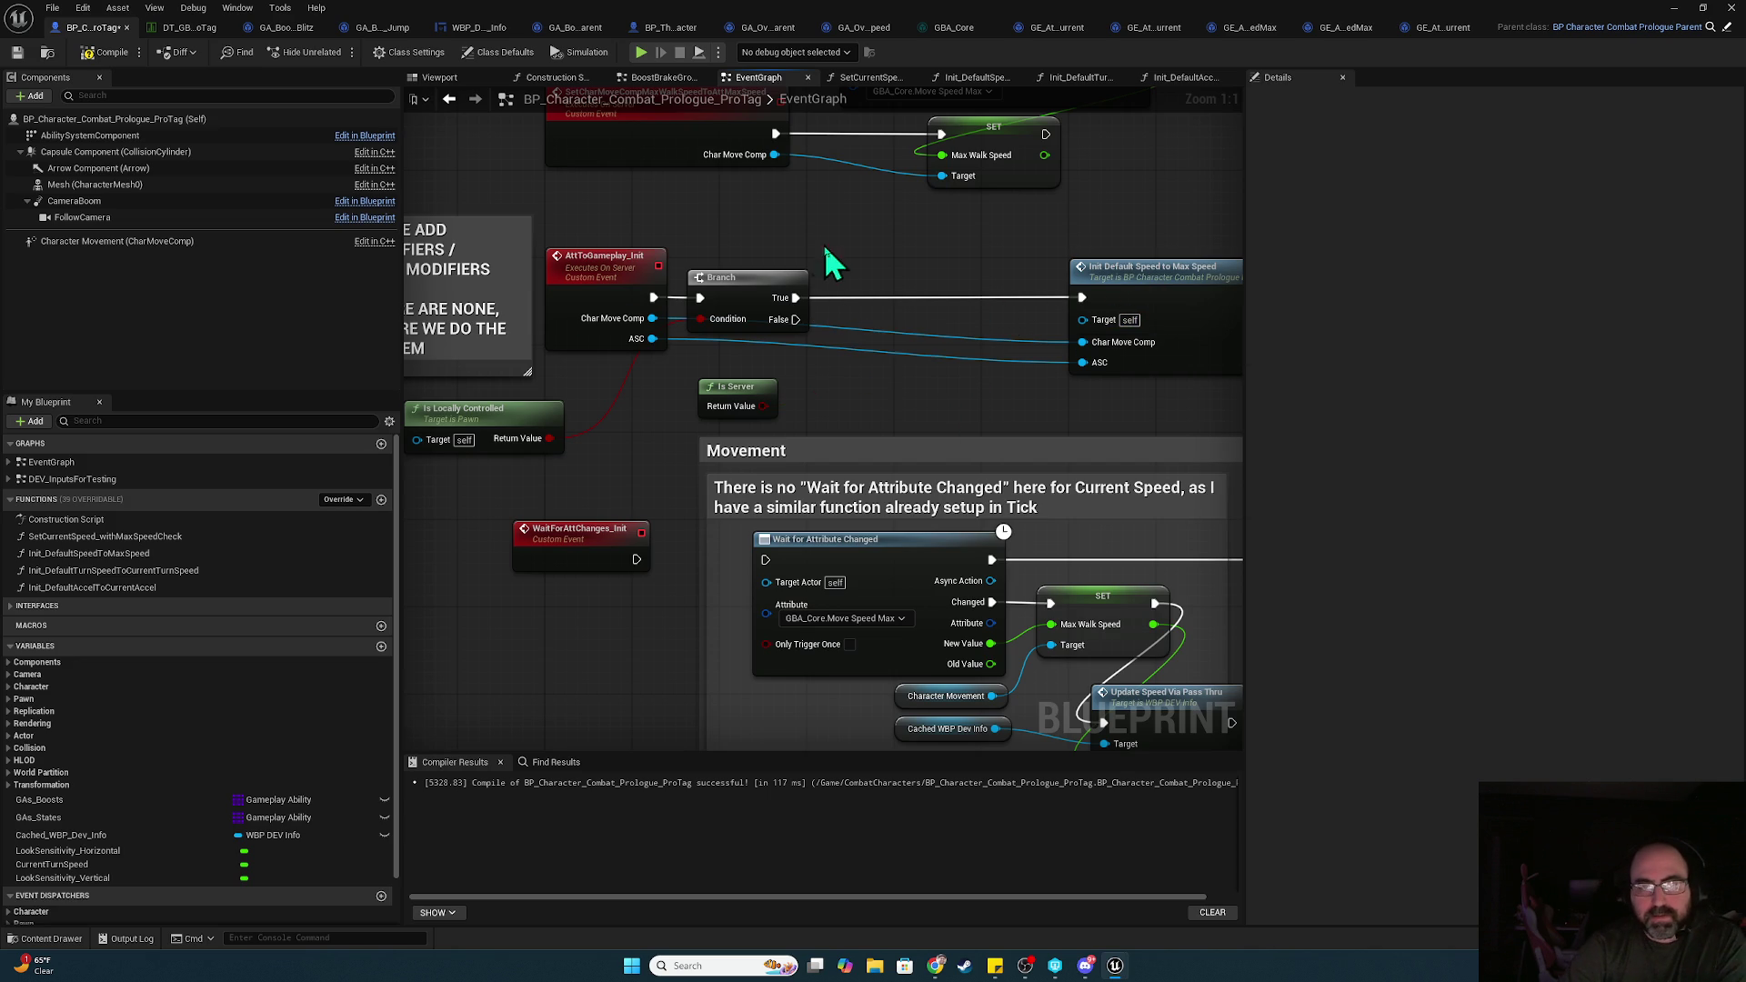
left_click(800, 280)
key("Delete")
Wire AttToGameplay_Init straight to Init Default Speed and move the turn speed and accel nodes after it
mouse_move(657, 293)
left_mouse_down()
mouse_move(1082, 298)
mouse_move(784, 299)
mouse_move(1182, 364)
left_mouse_up()
left_click_drag(843, 335, 582, 335)
left_click_drag(977, 333, 907, 338)
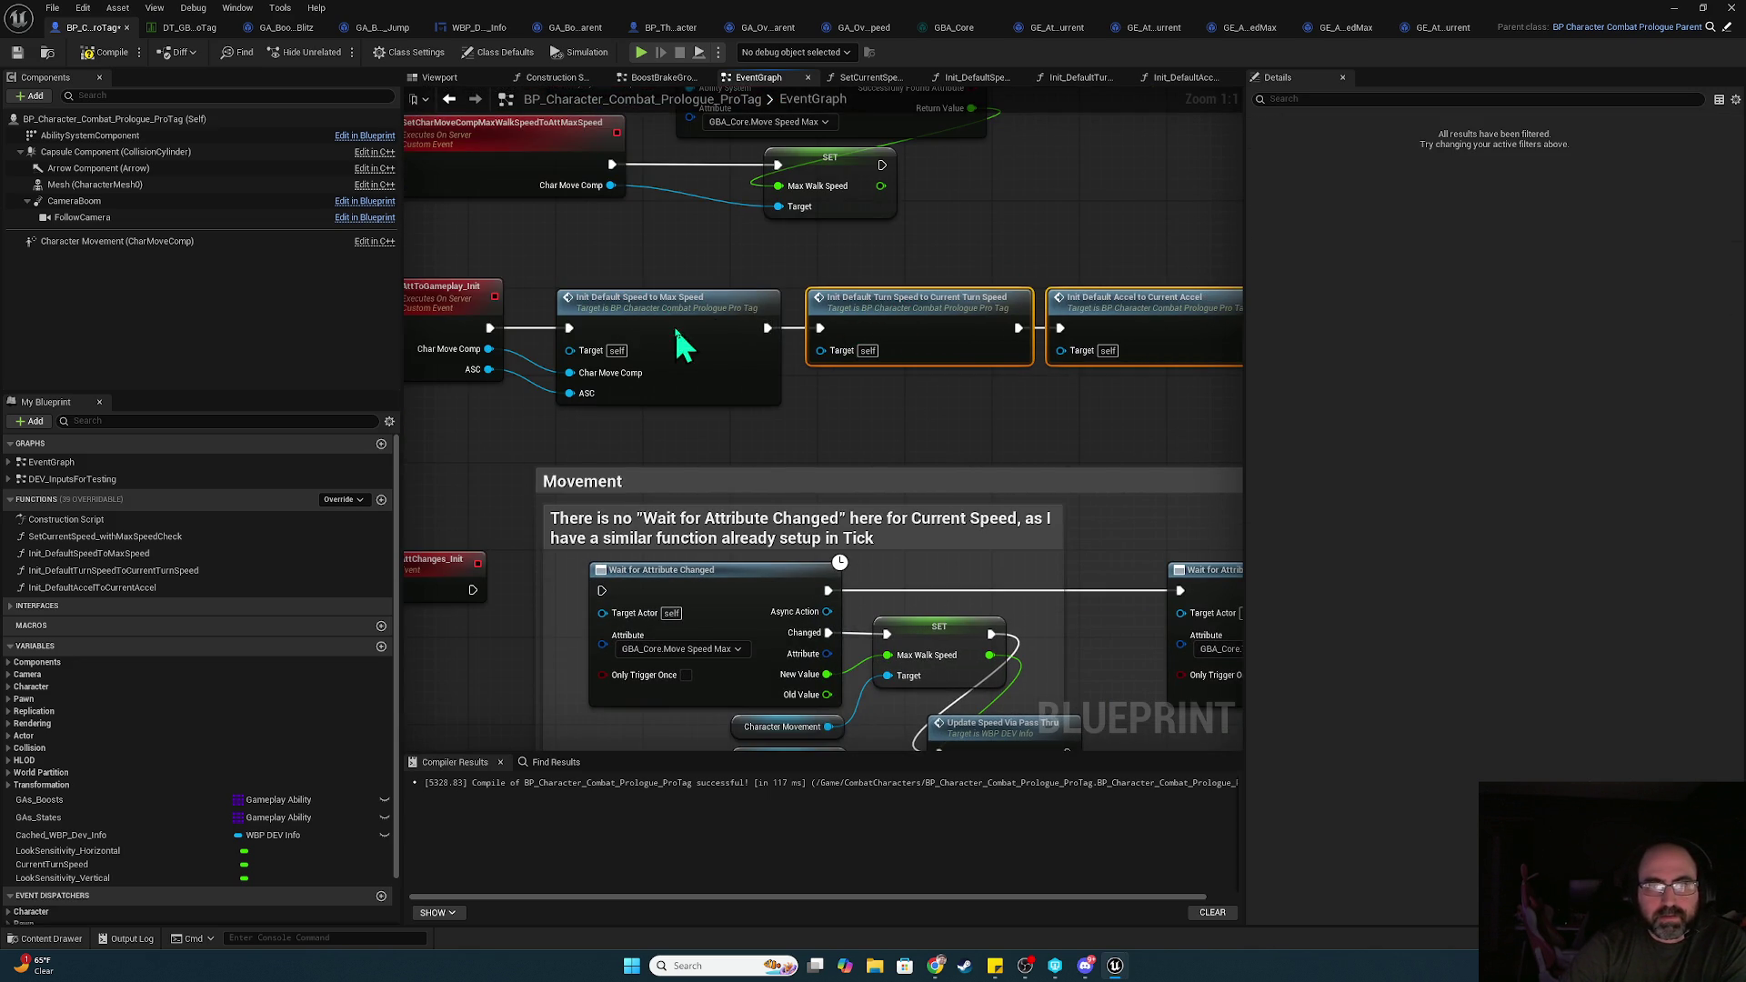
In Init_DefaultSpeedToMaxSpeed, delete the Set Char Move Comp node and its leftover reroutes
double_click(681, 344)
left_click_drag(1044, 341, 497, 331)
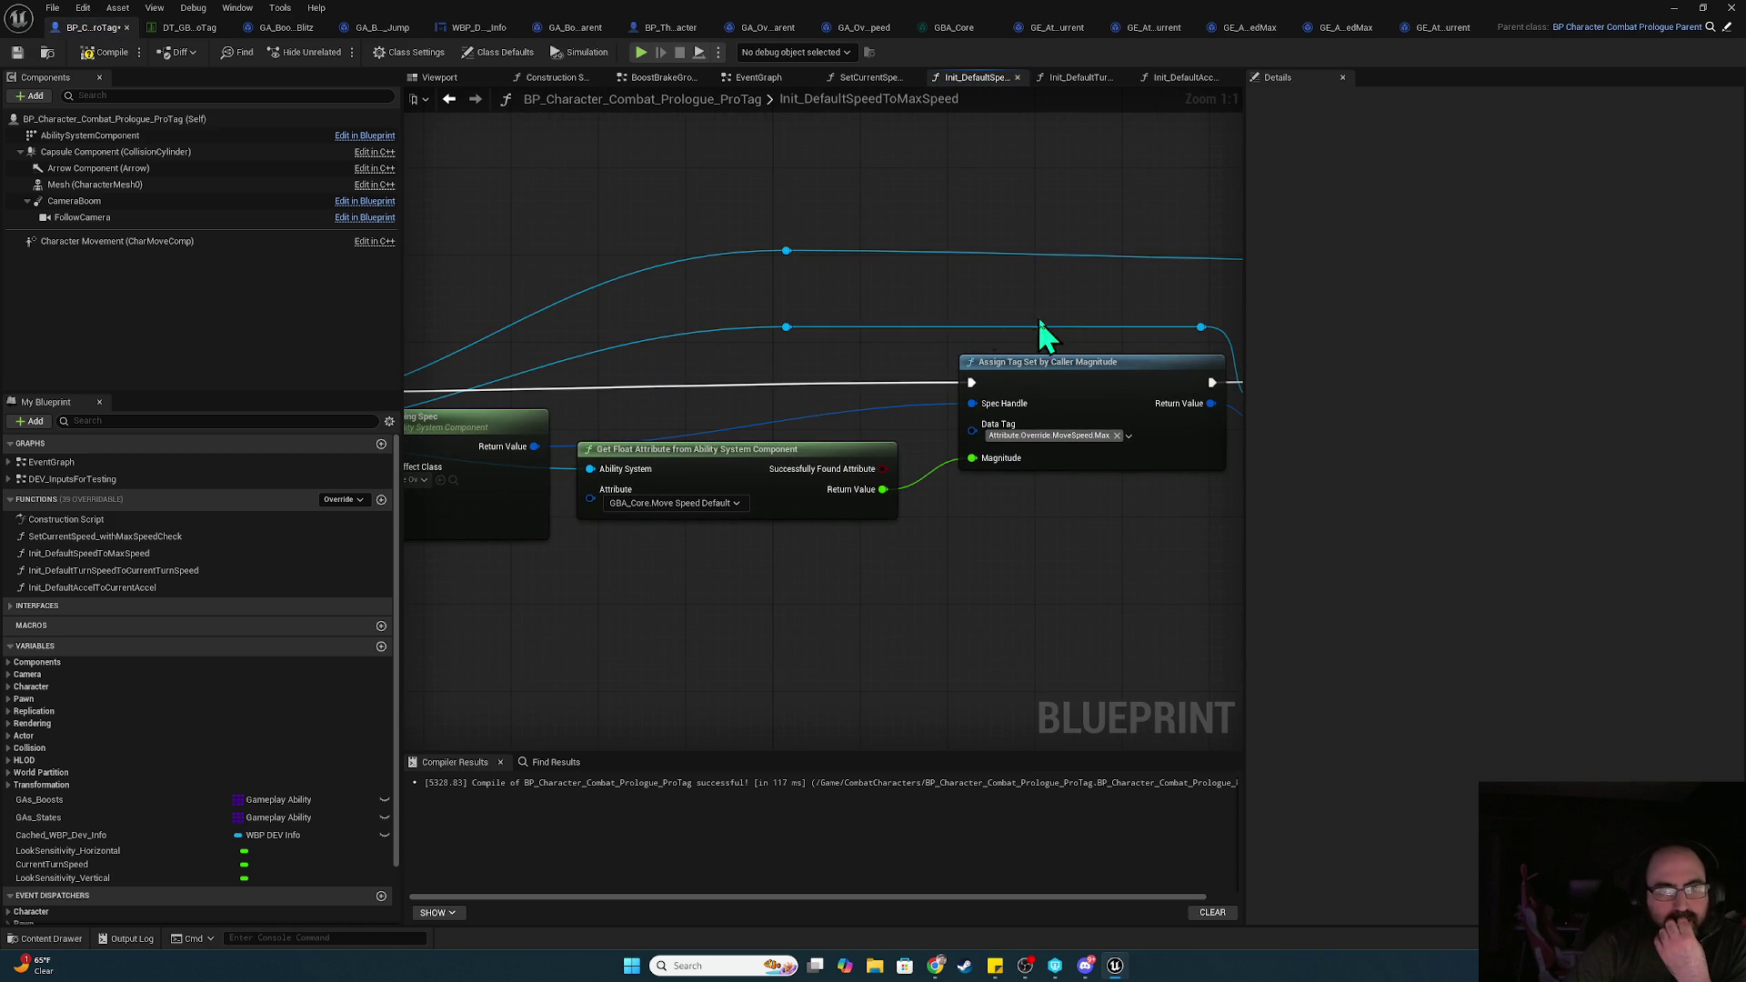
left_click_drag(1076, 336, 784, 298)
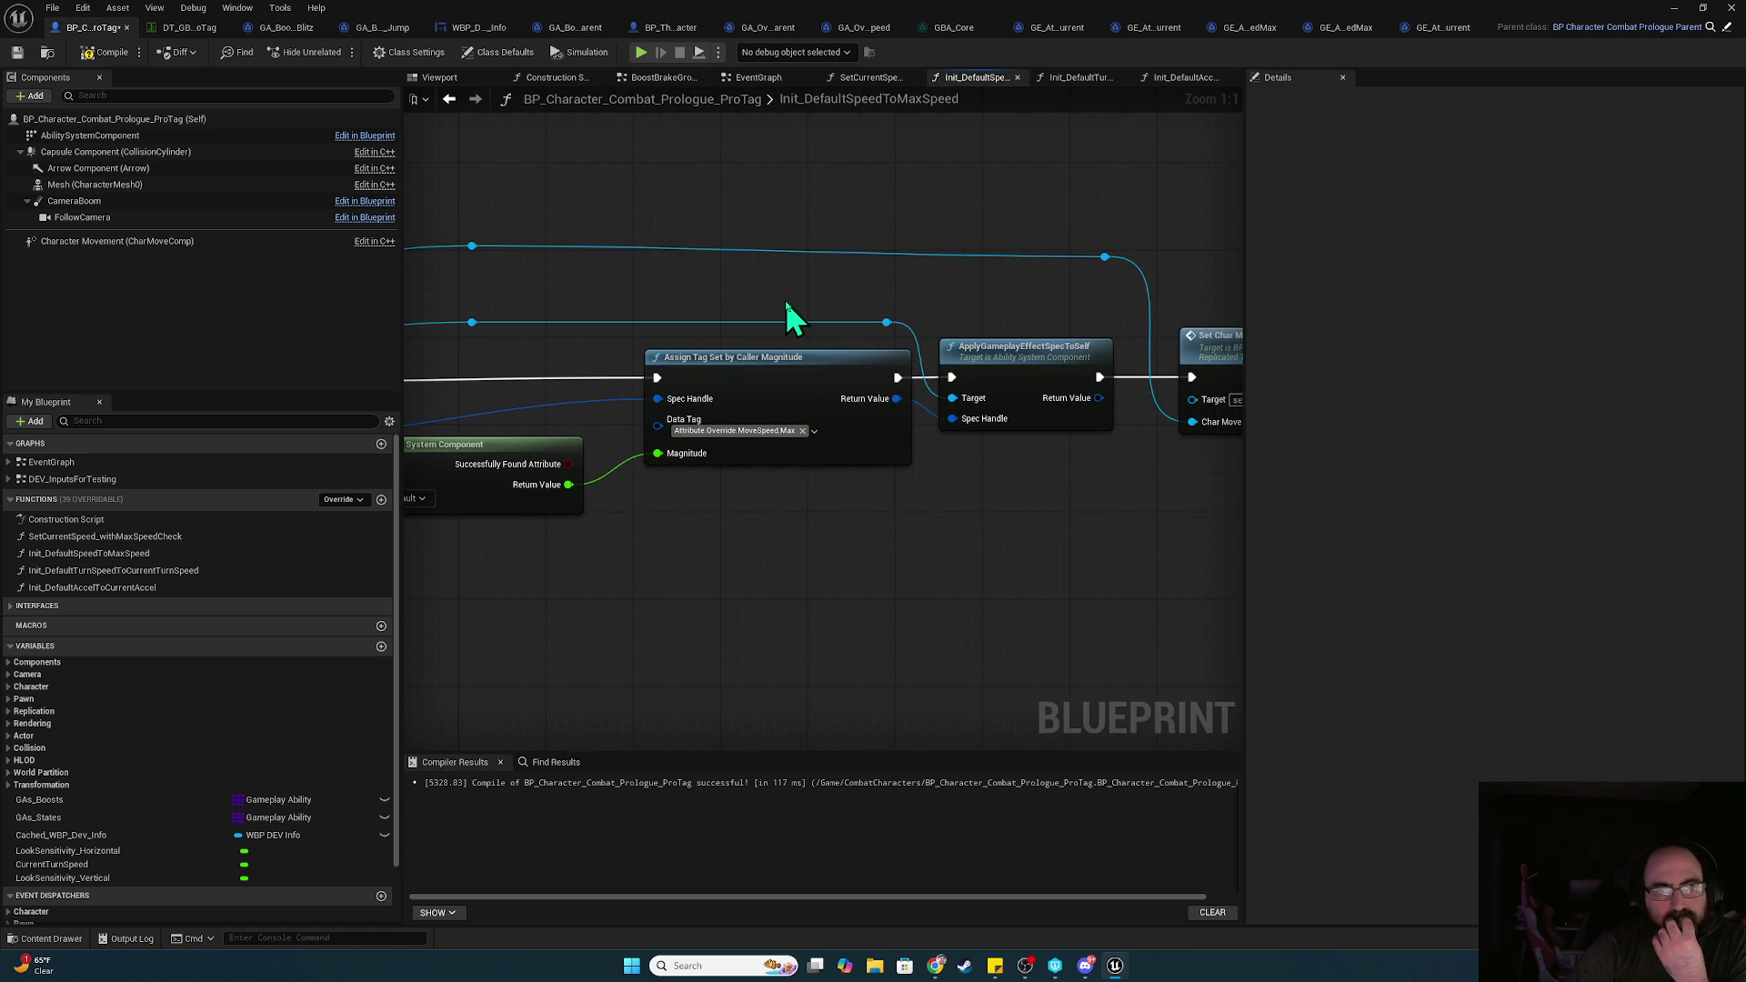
left_click_drag(1012, 357, 663, 485)
left_click(842, 363)
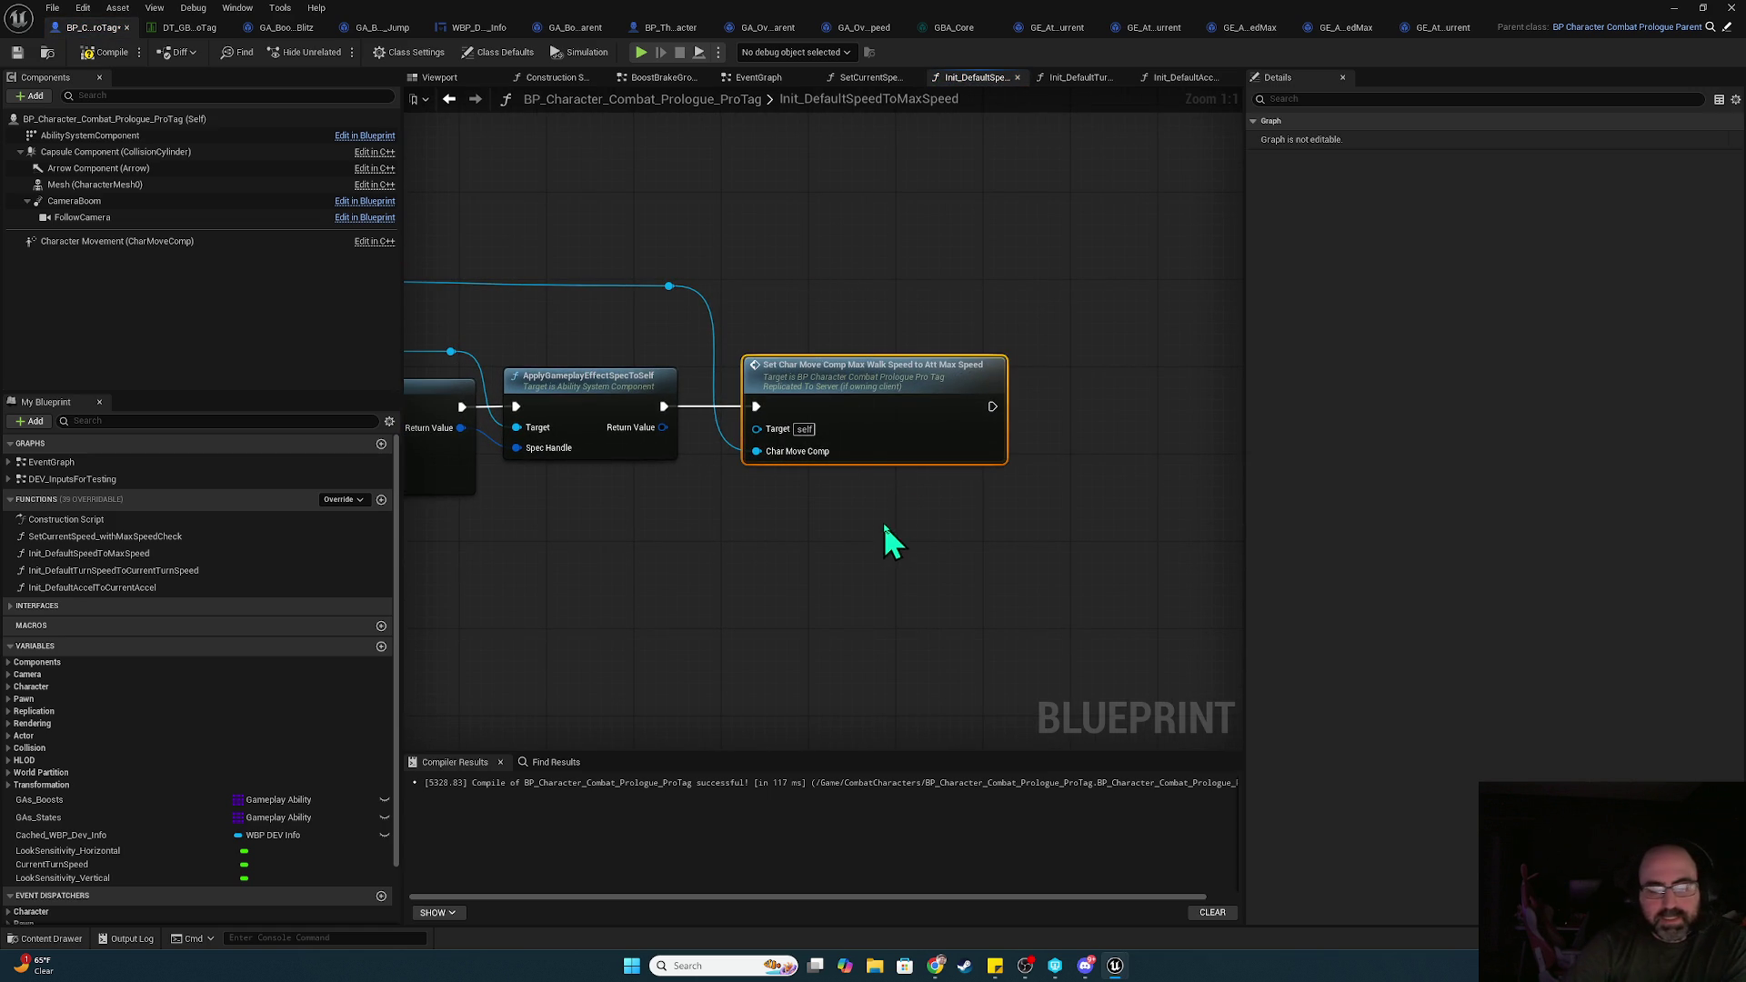
key("Delete")
left_click_drag(771, 461, 1167, 273)
mouse_move(1171, 212)
left_mouse_down()
mouse_move(482, 262)
mouse_move(872, 229)
mouse_move(855, 253)
mouse_move(947, 219)
mouse_move(328, 267)
left_mouse_up()
key("Delete")
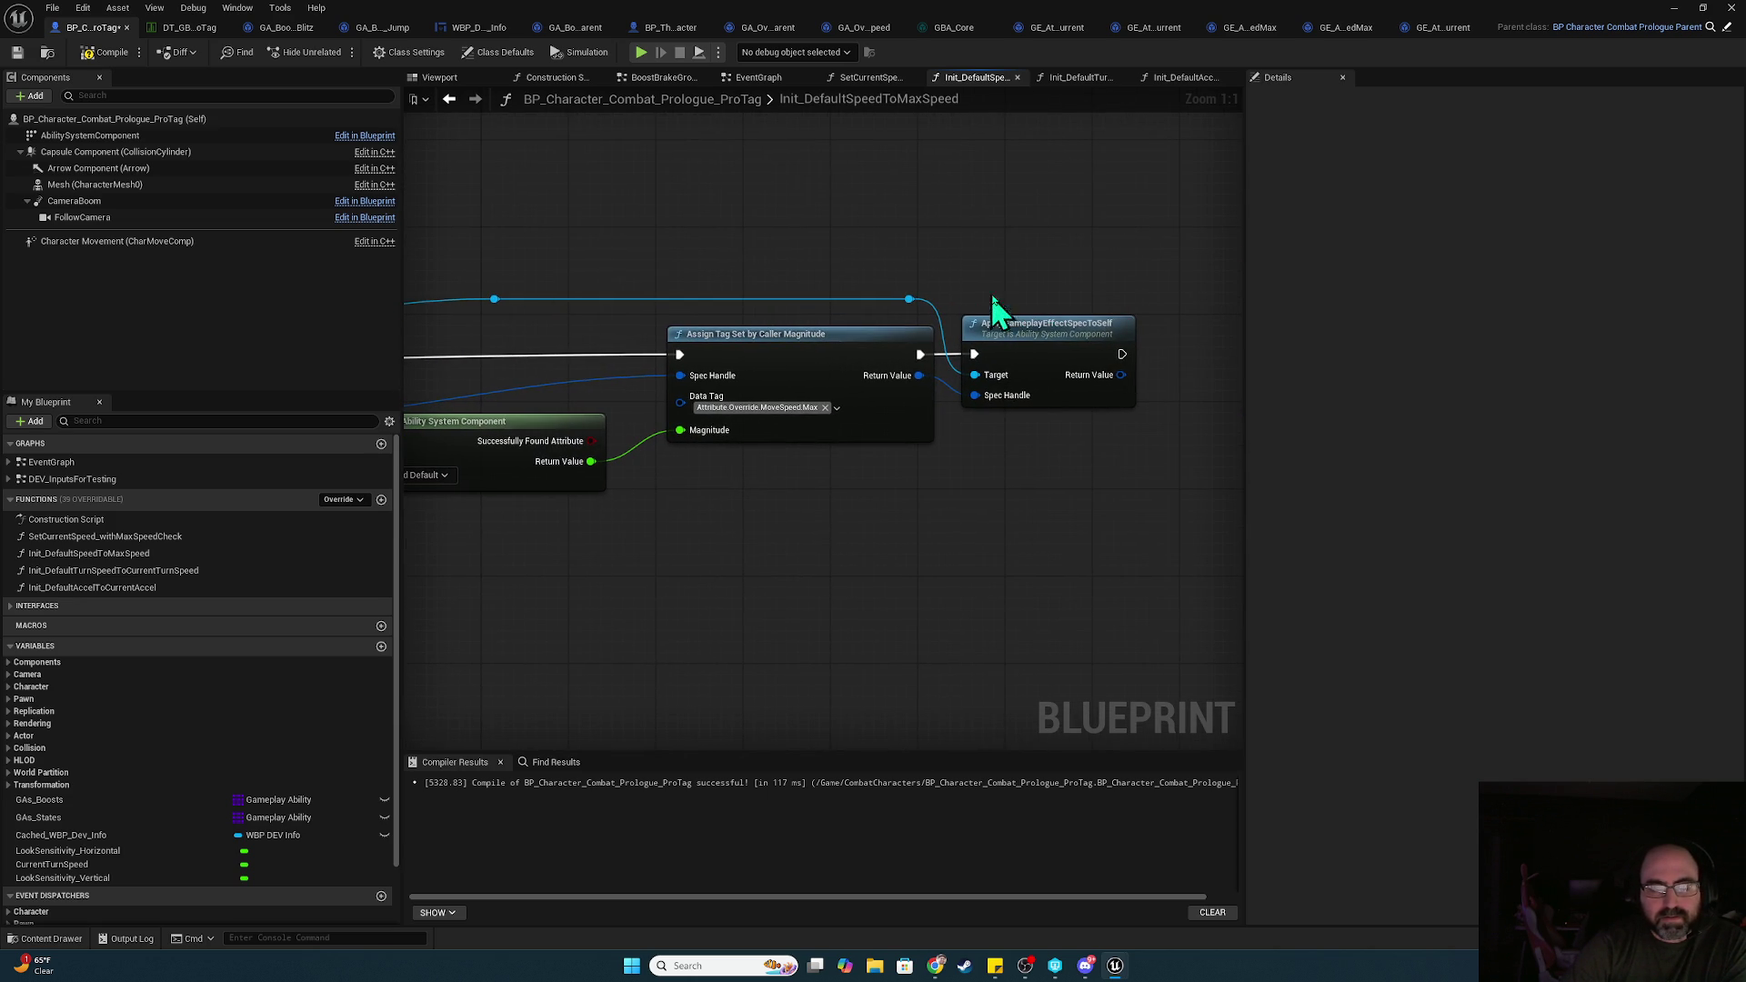
left_click_drag(916, 281, 877, 238)
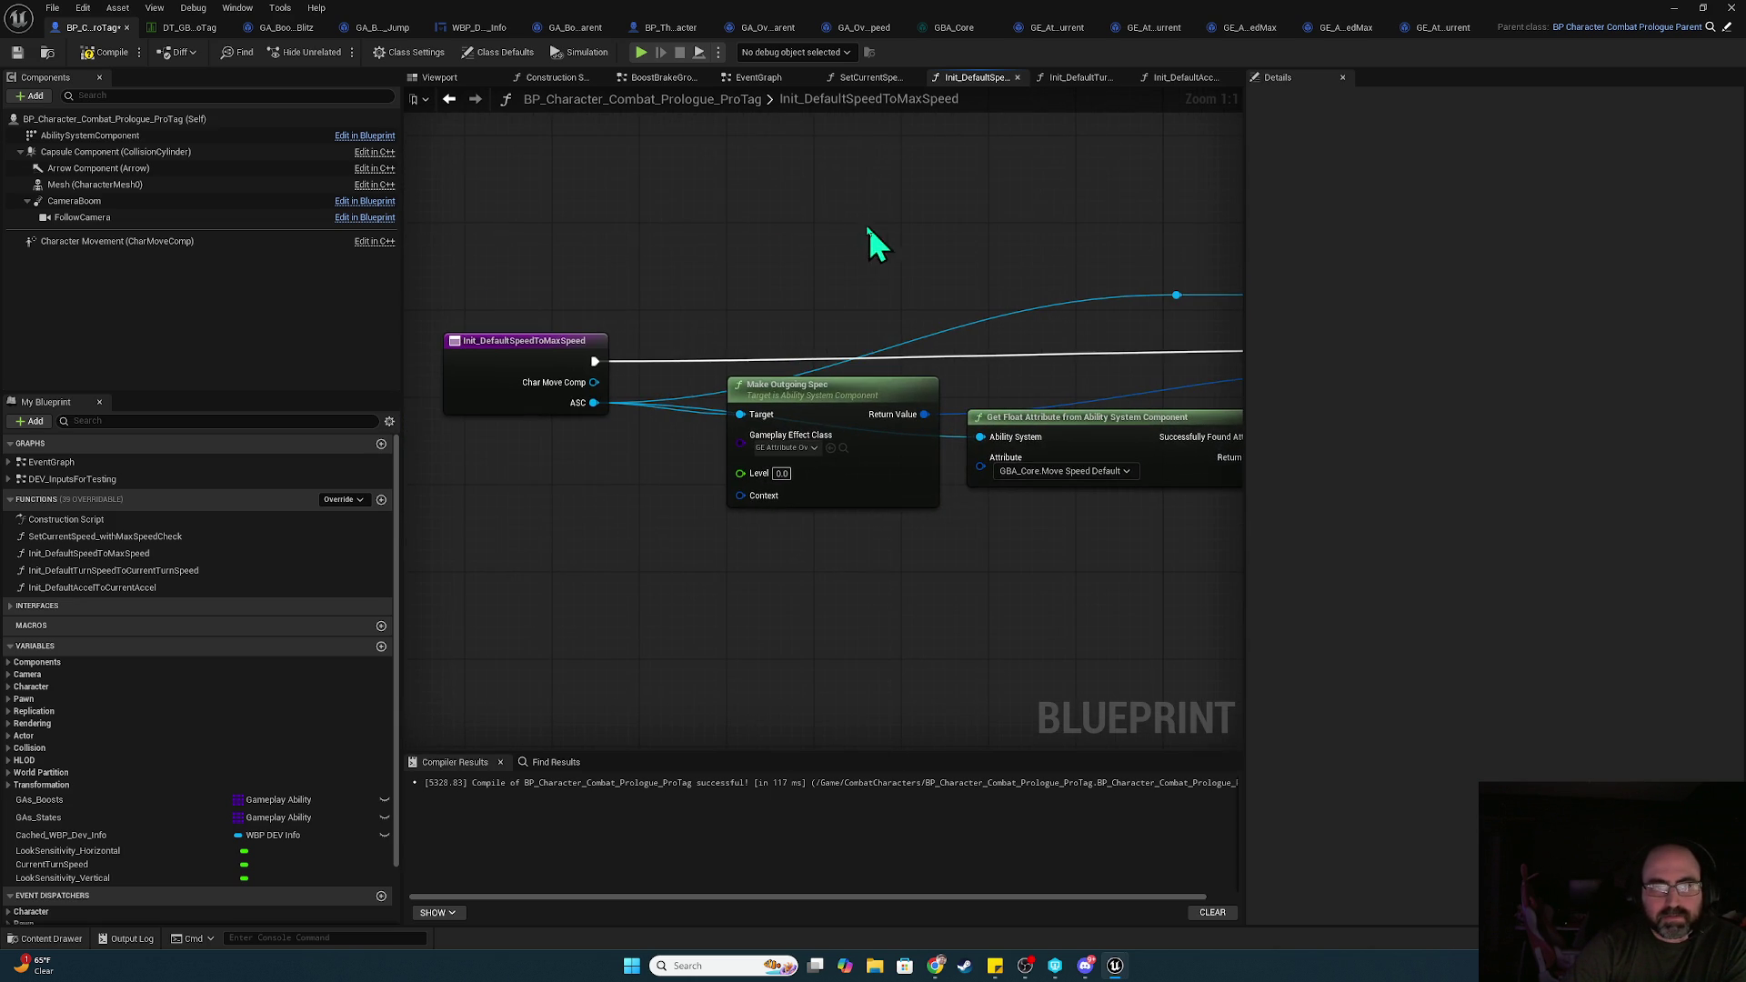
Set AttToGameplay_Init's replication to Not Replicated
left_click(758, 77)
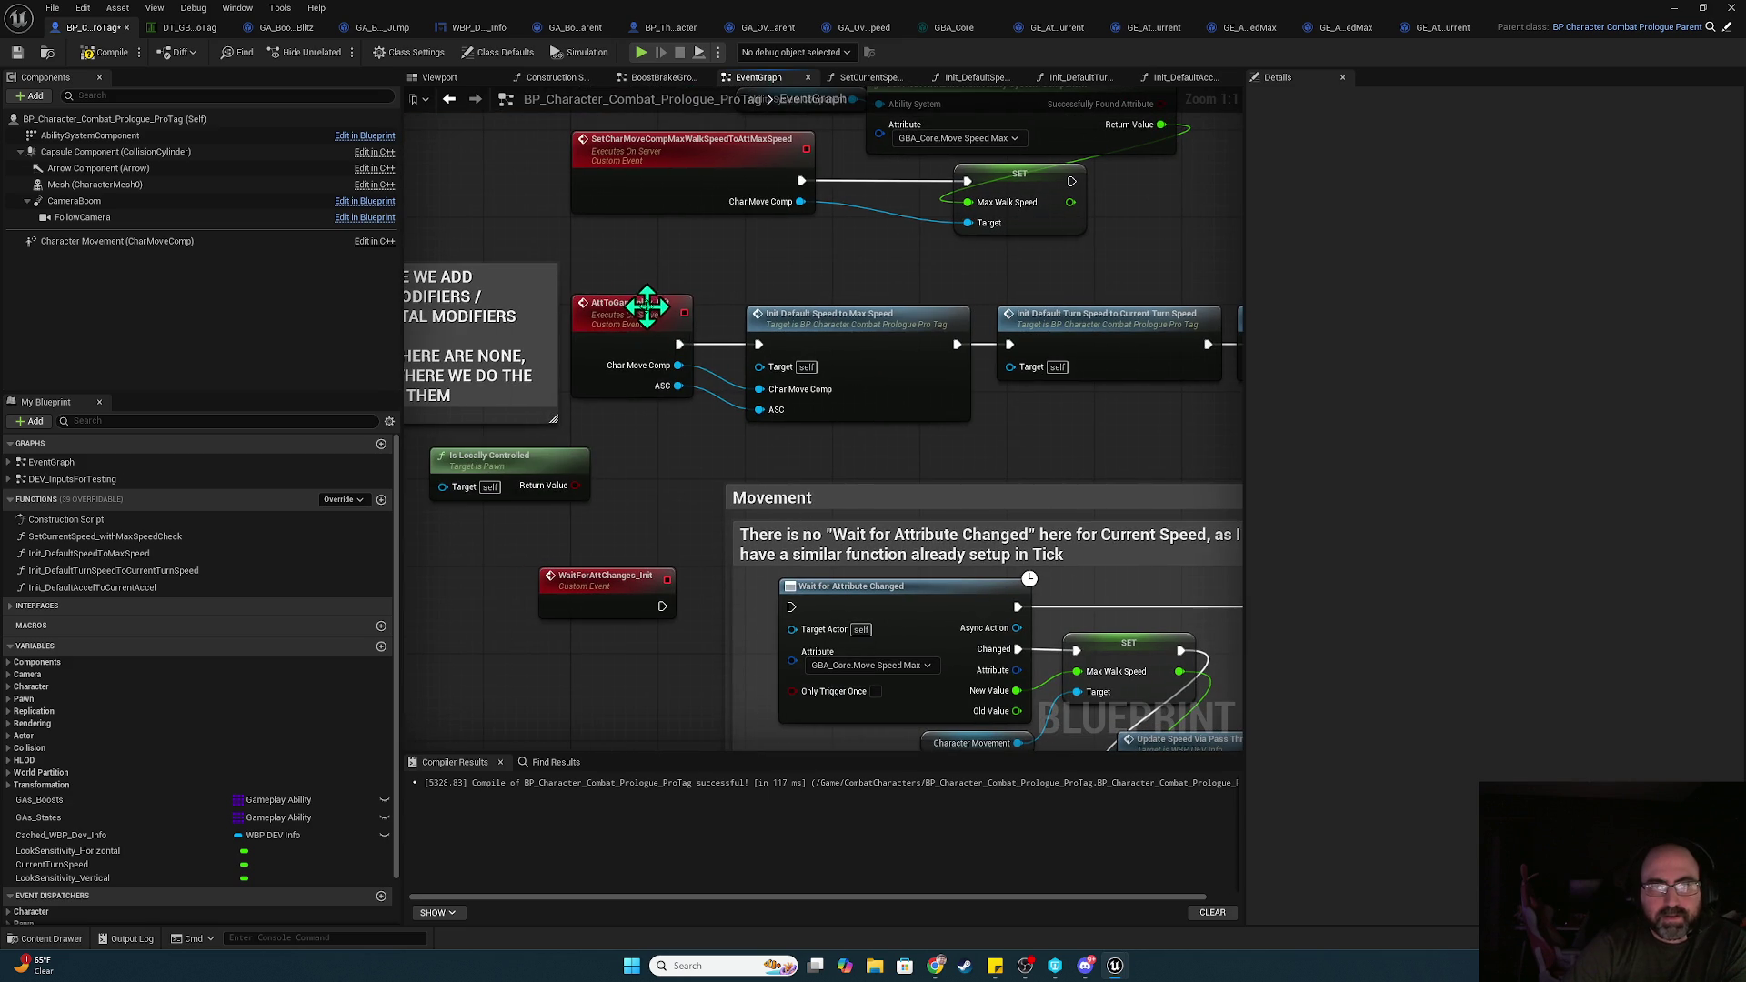
left_click(1455, 192)
left_click(1455, 211)
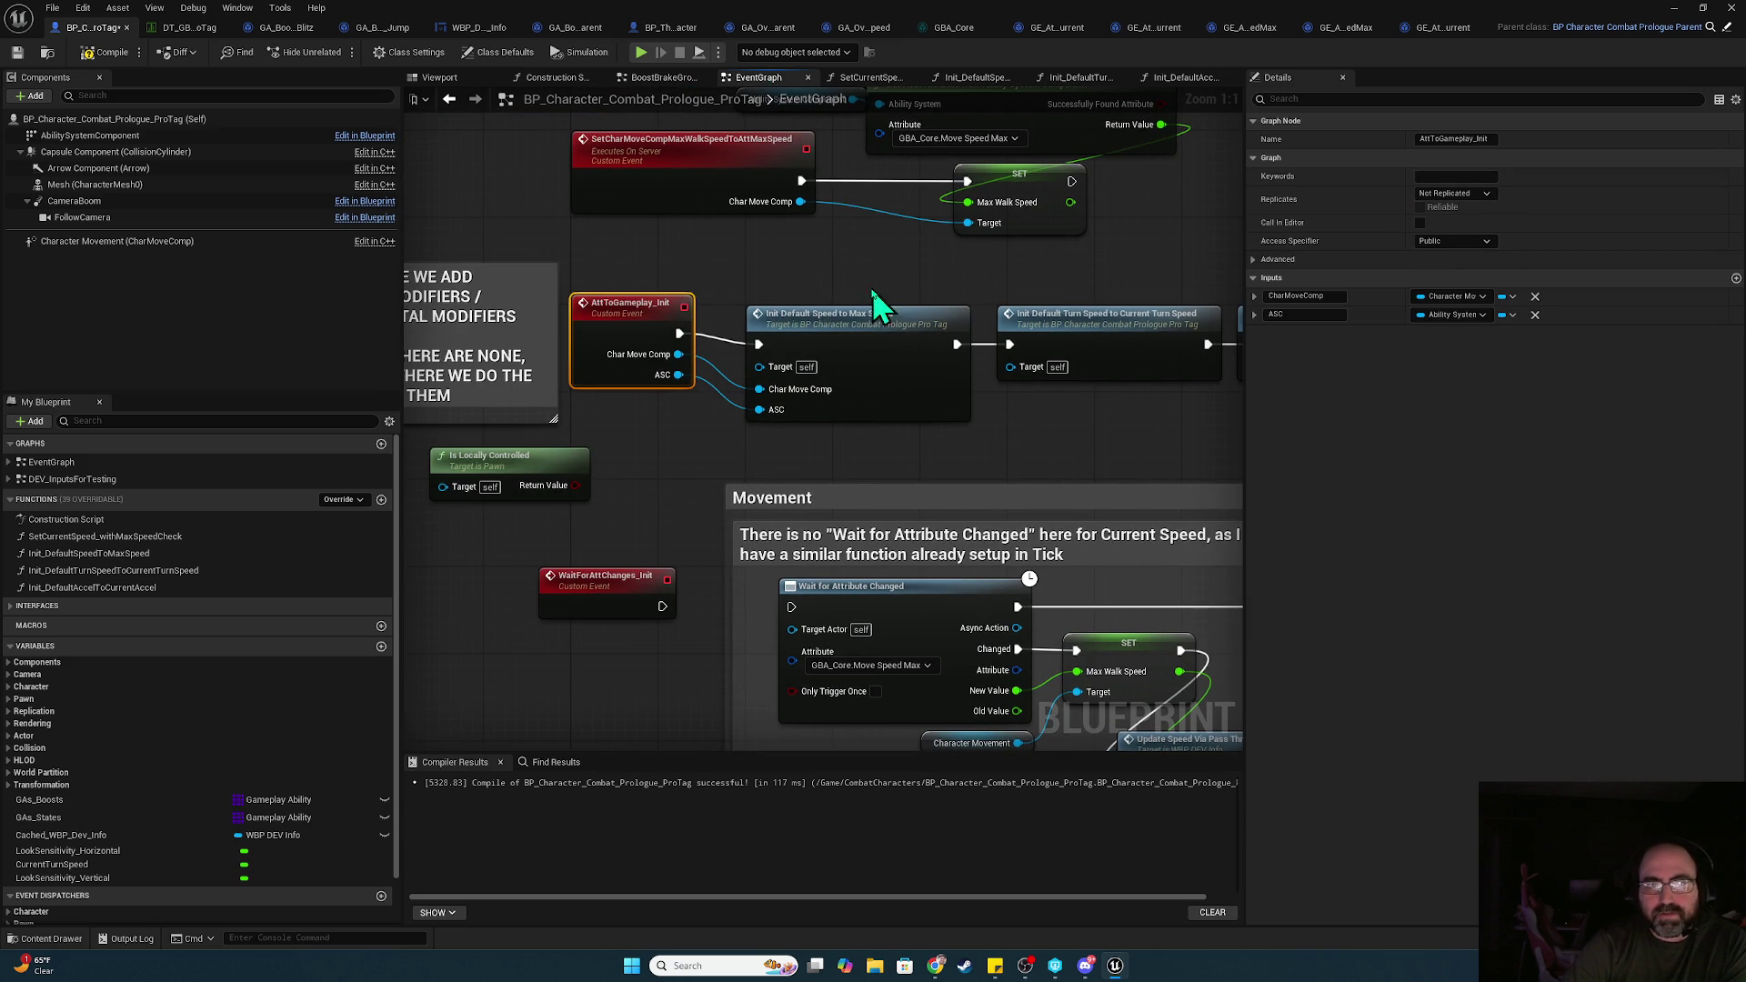
left_click_drag(1060, 274, 643, 269)
left_click(810, 259)
left_click_drag(811, 259, 1062, 248)
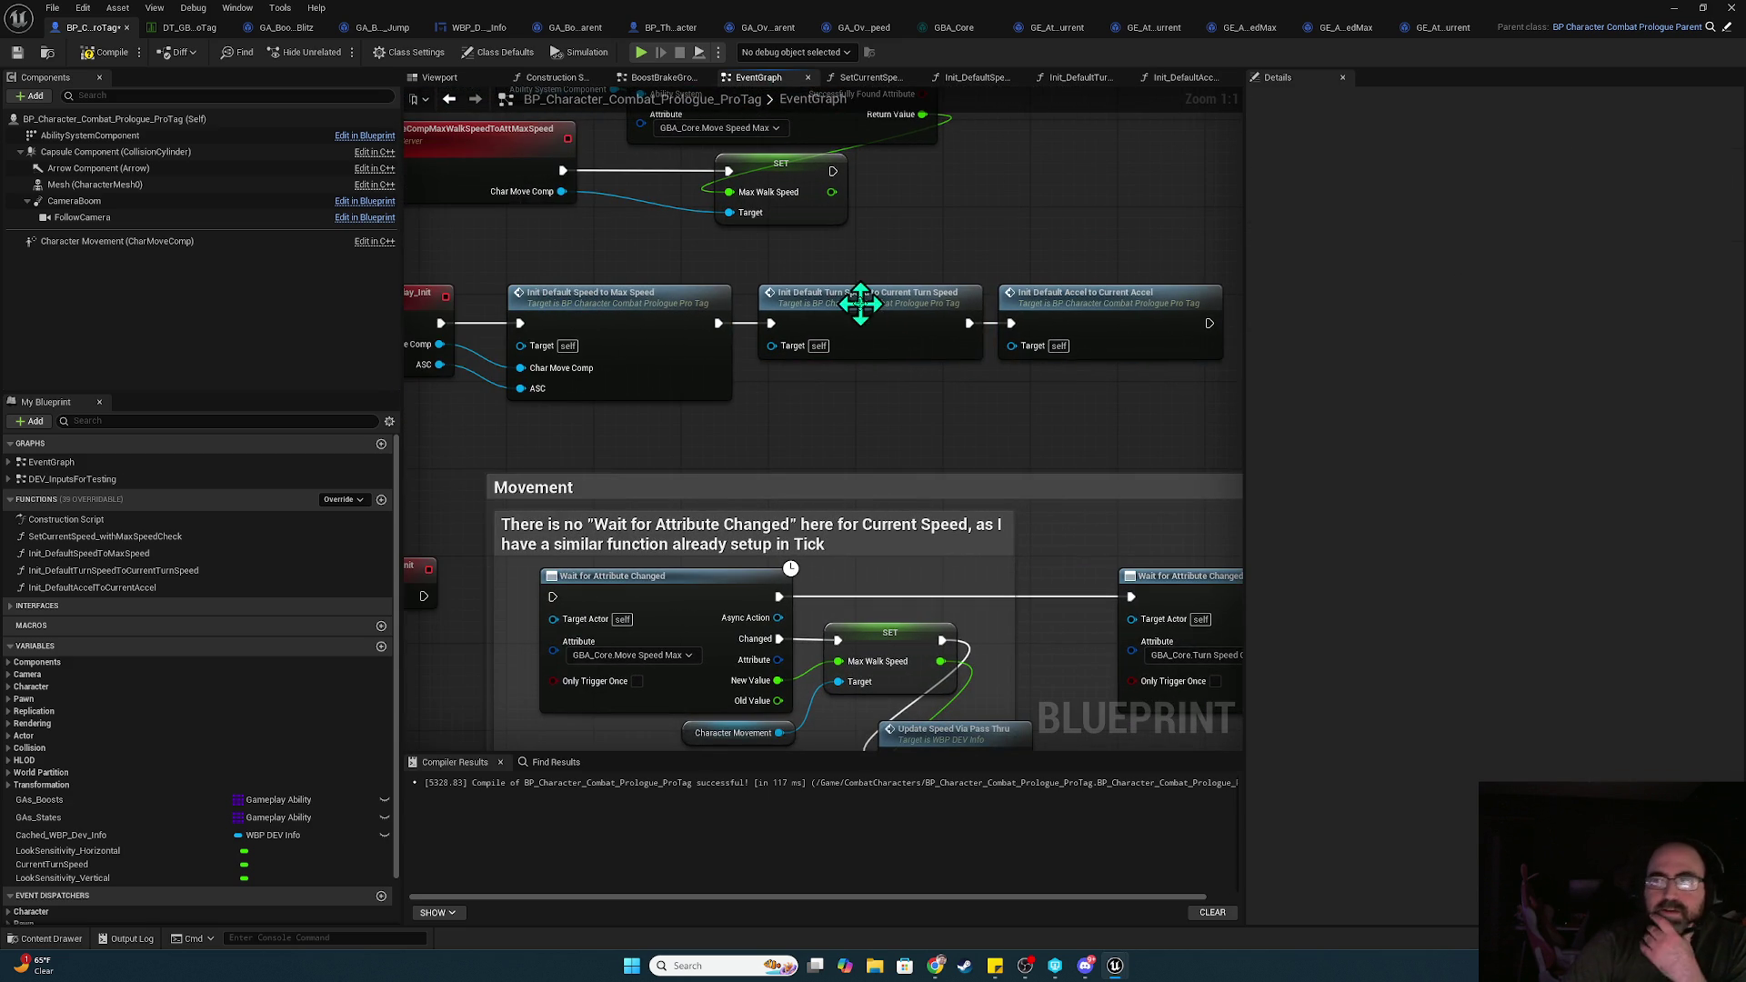
Review Init_DefaultSpeedToMaxSpeed again, compile and save the character blueprint, and switch to GBA_Core
double_click(735, 344)
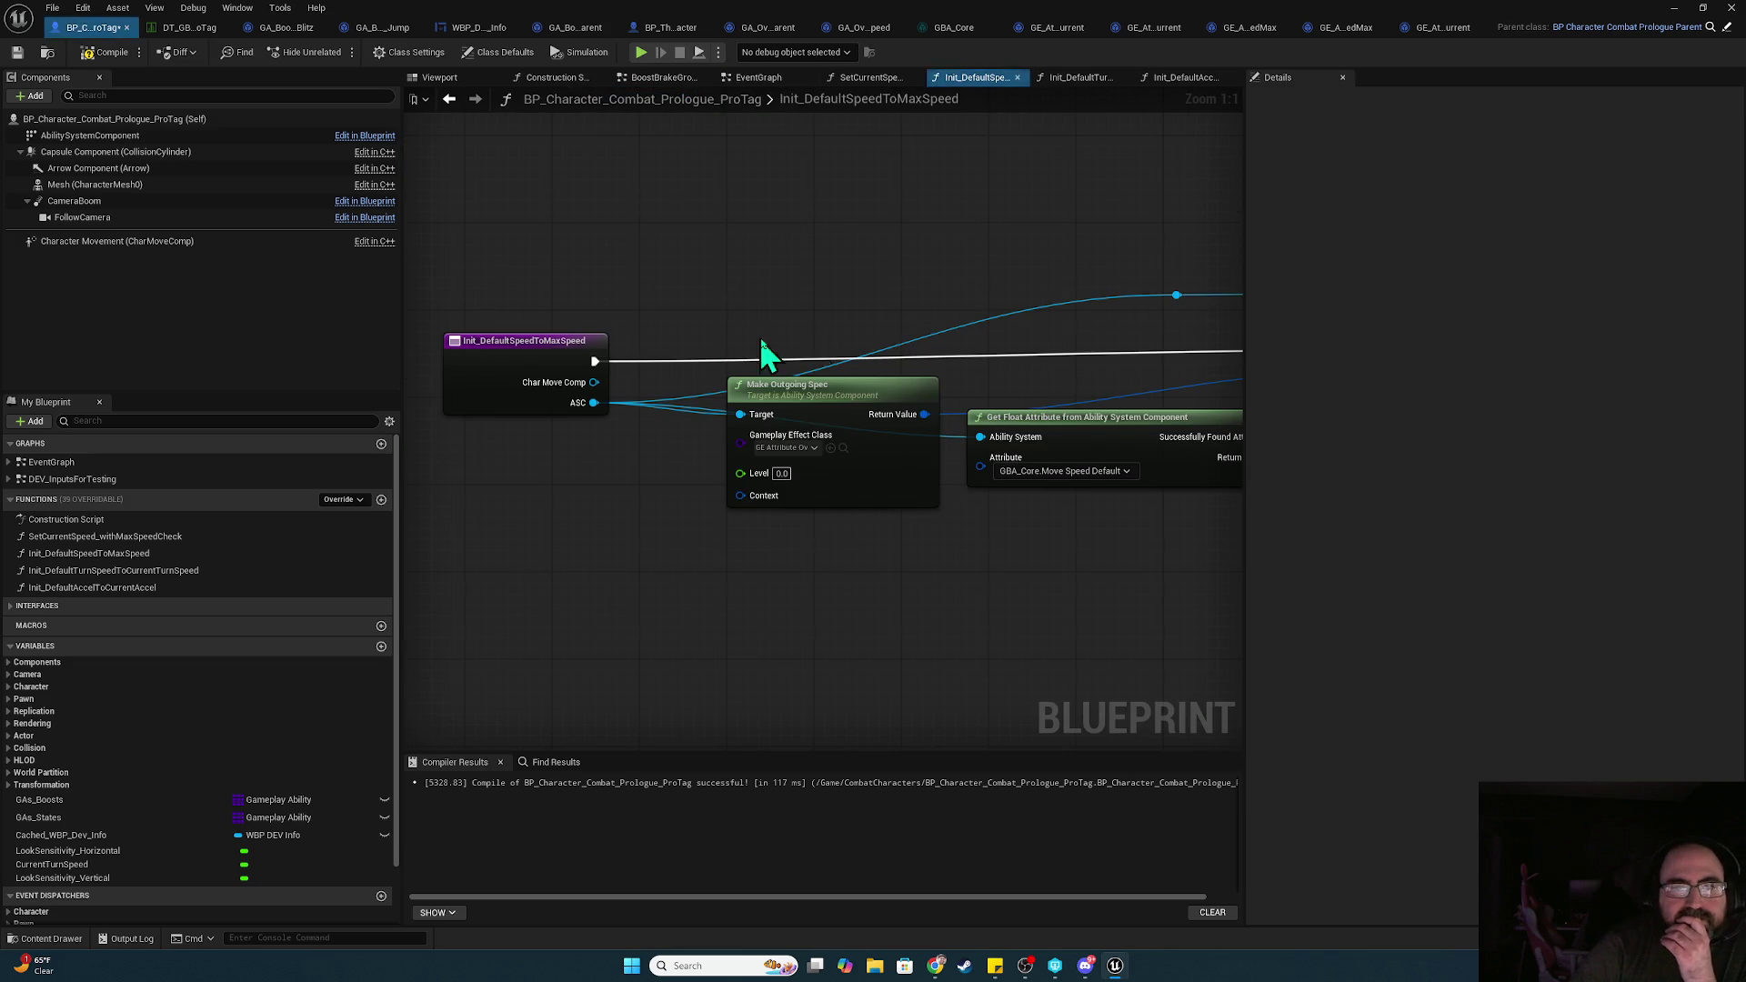
left_click_drag(936, 406, 704, 347)
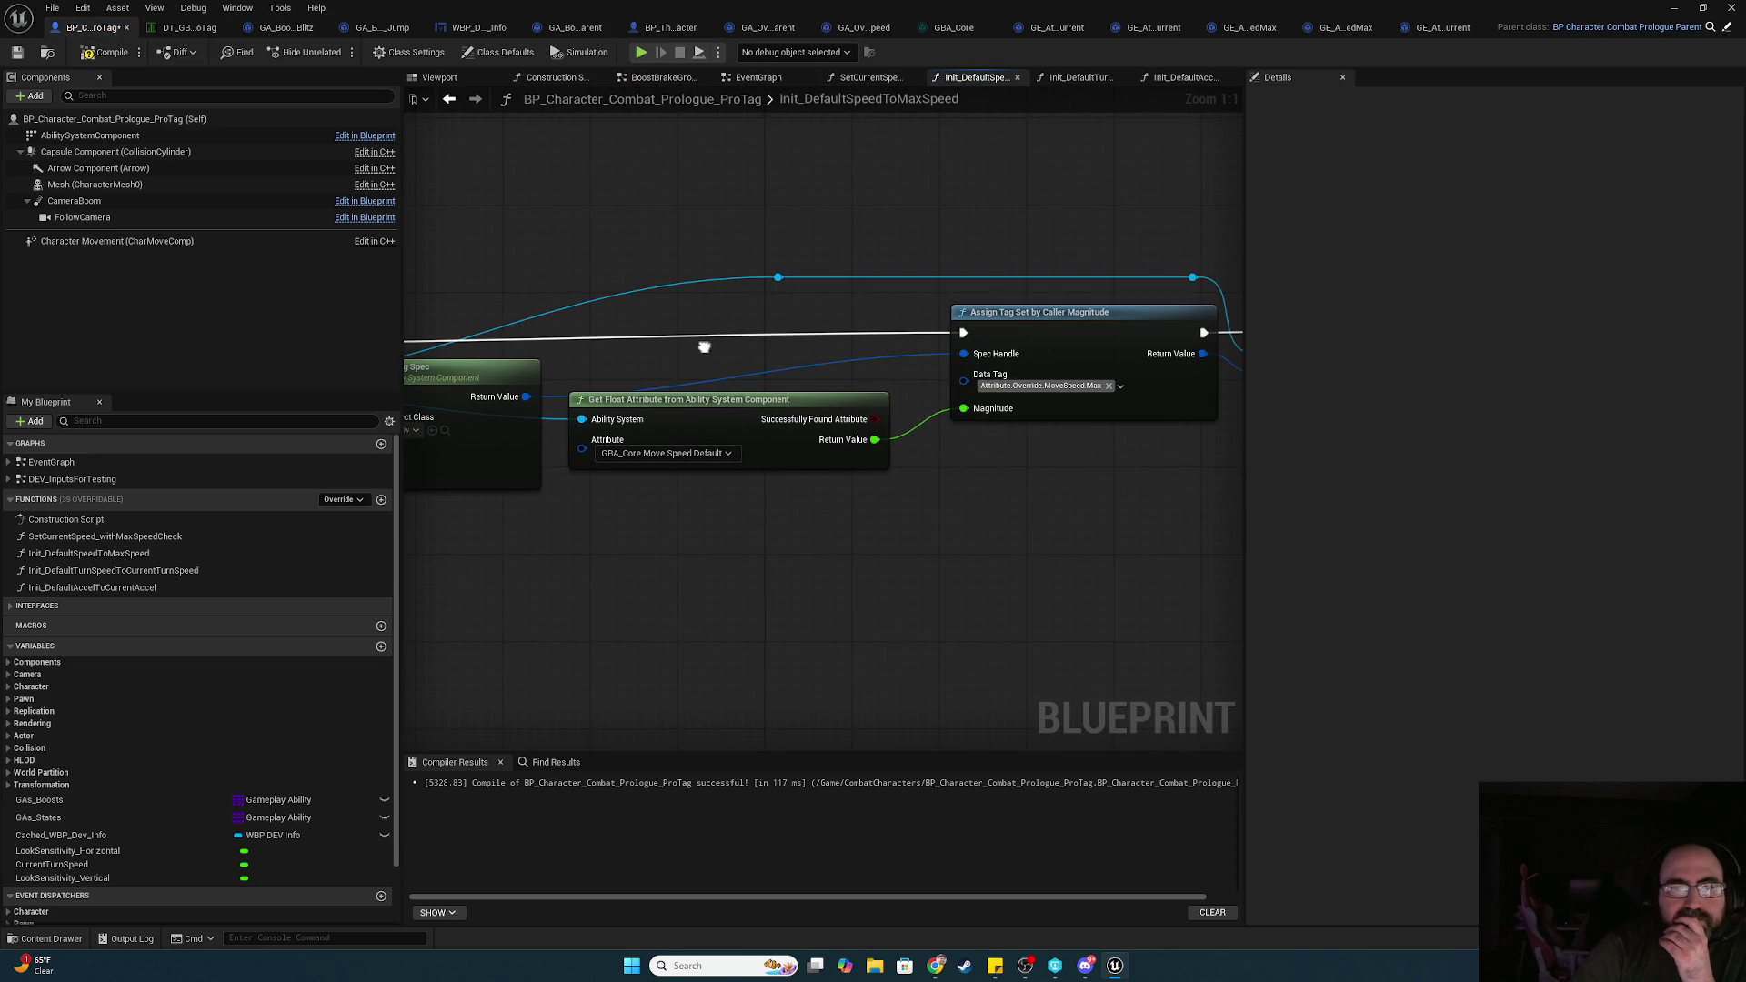
left_click_drag(937, 435, 668, 443)
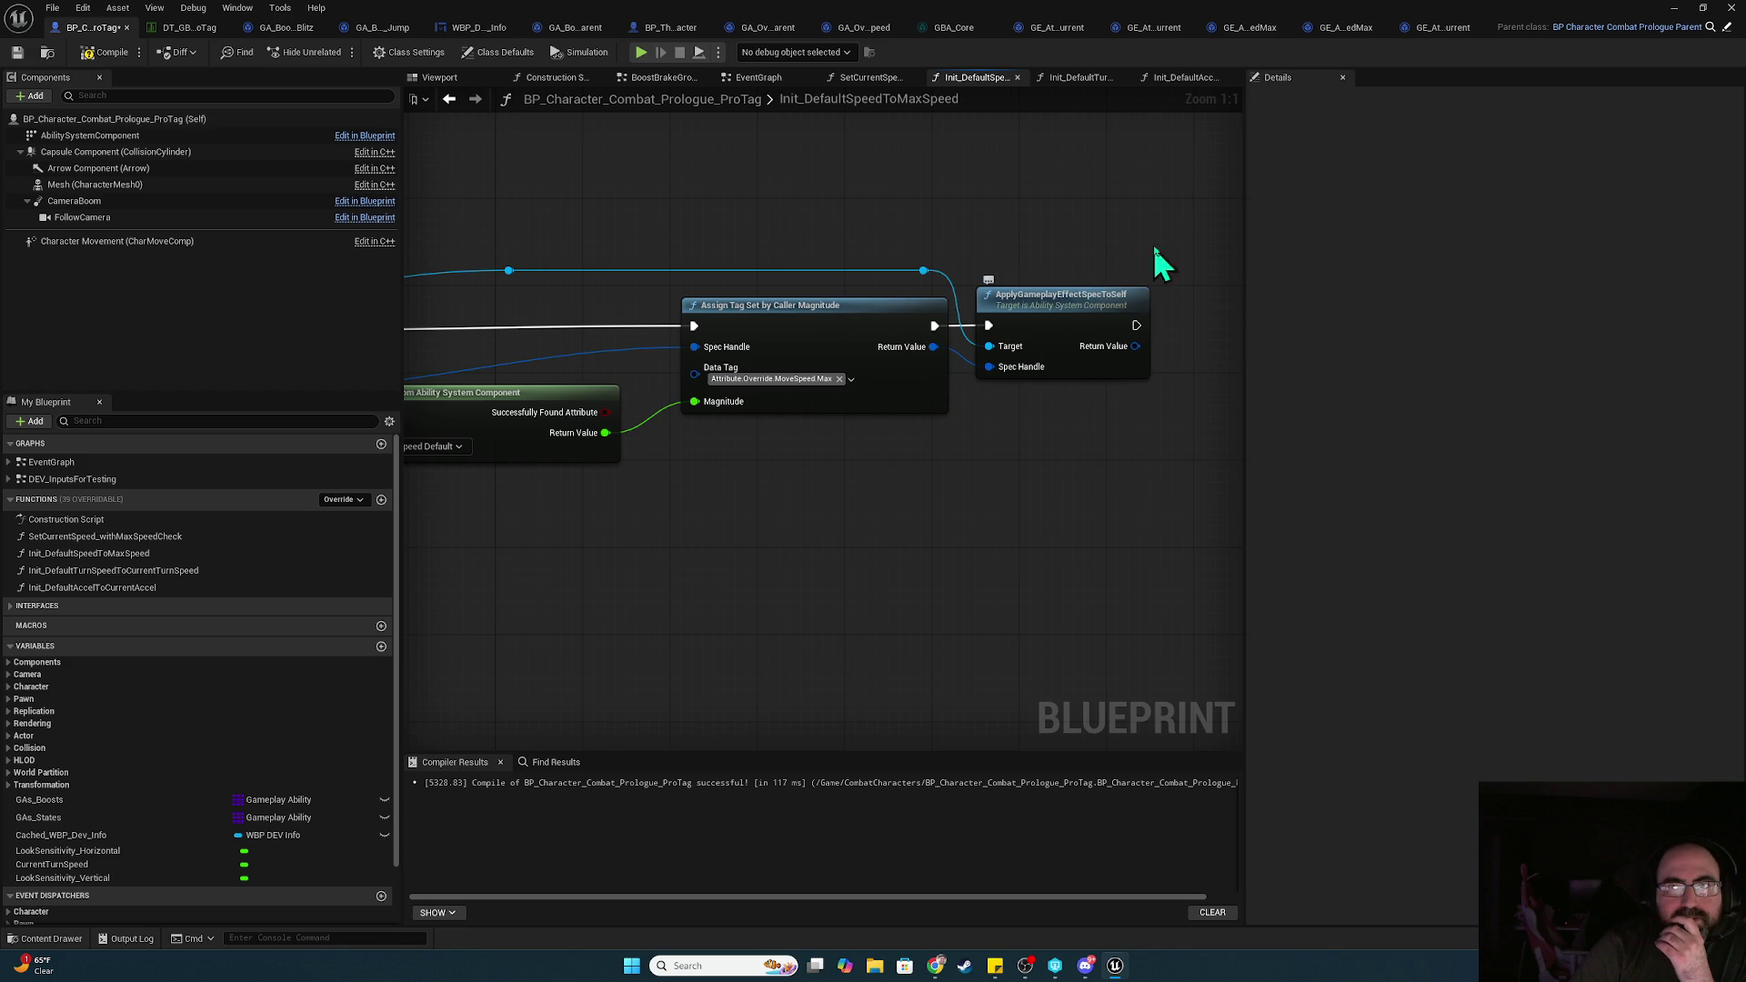
left_click(104, 51)
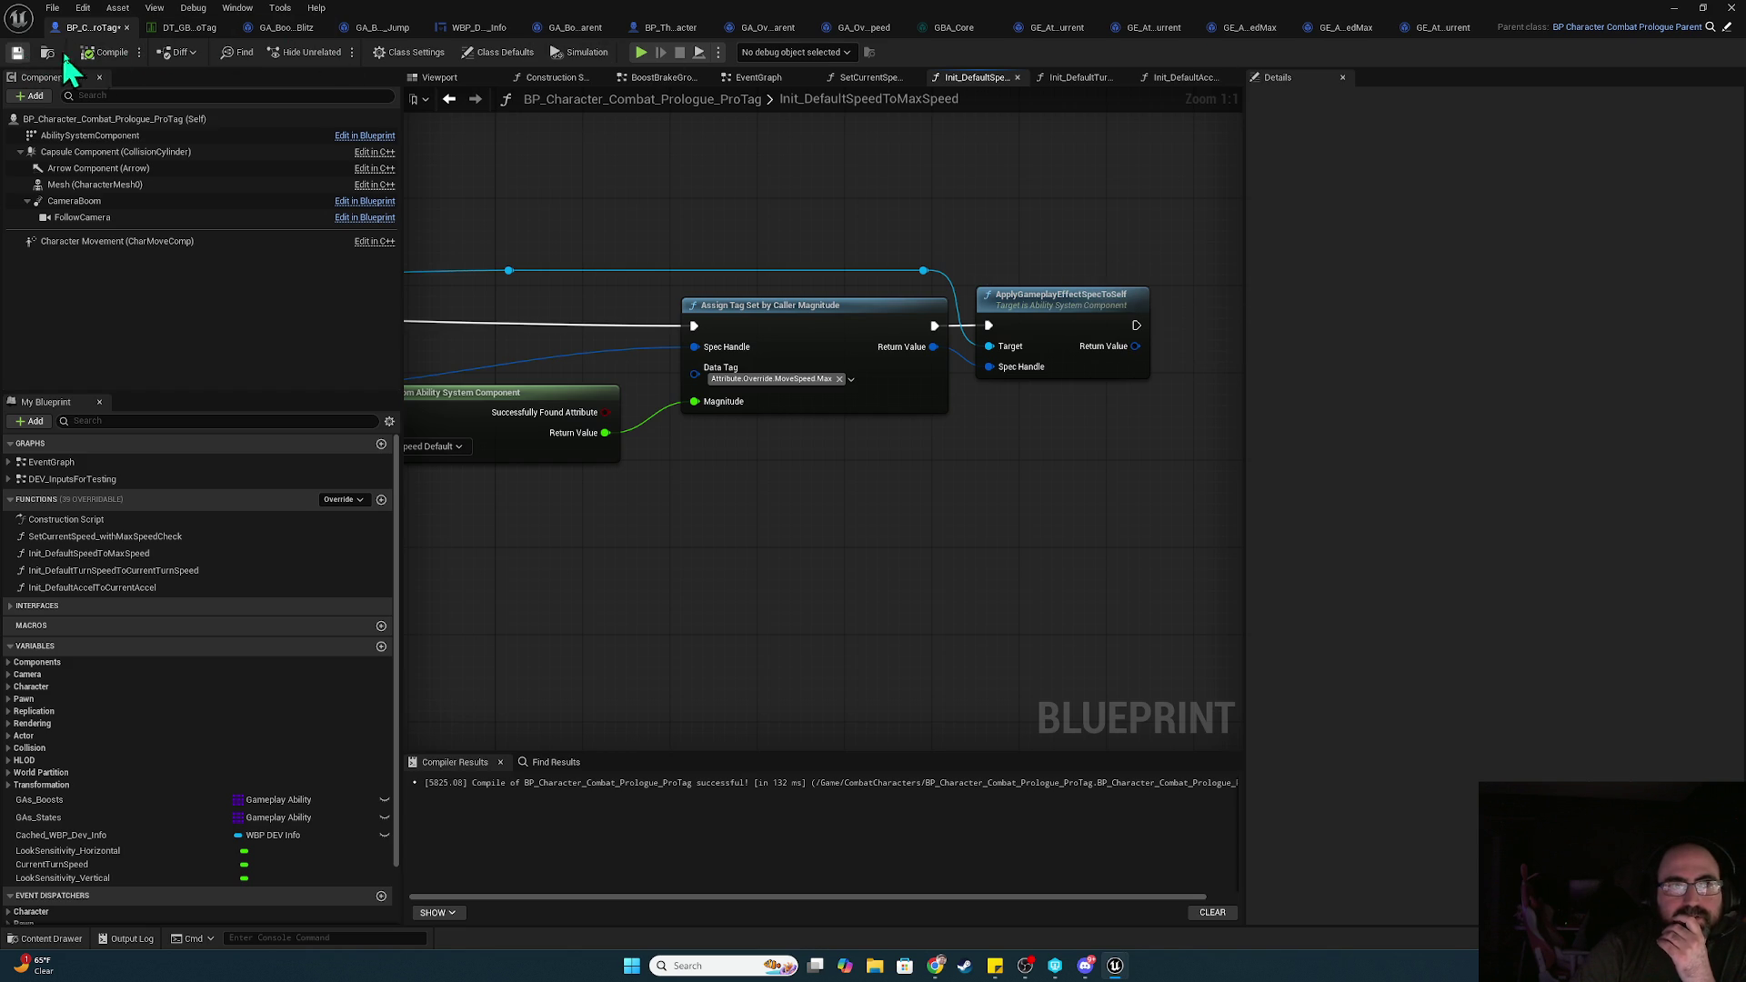
mouse_move(957, 35)
left_mouse_down()
mouse_move(194, 55)
mouse_move(155, 35)
left_mouse_up()
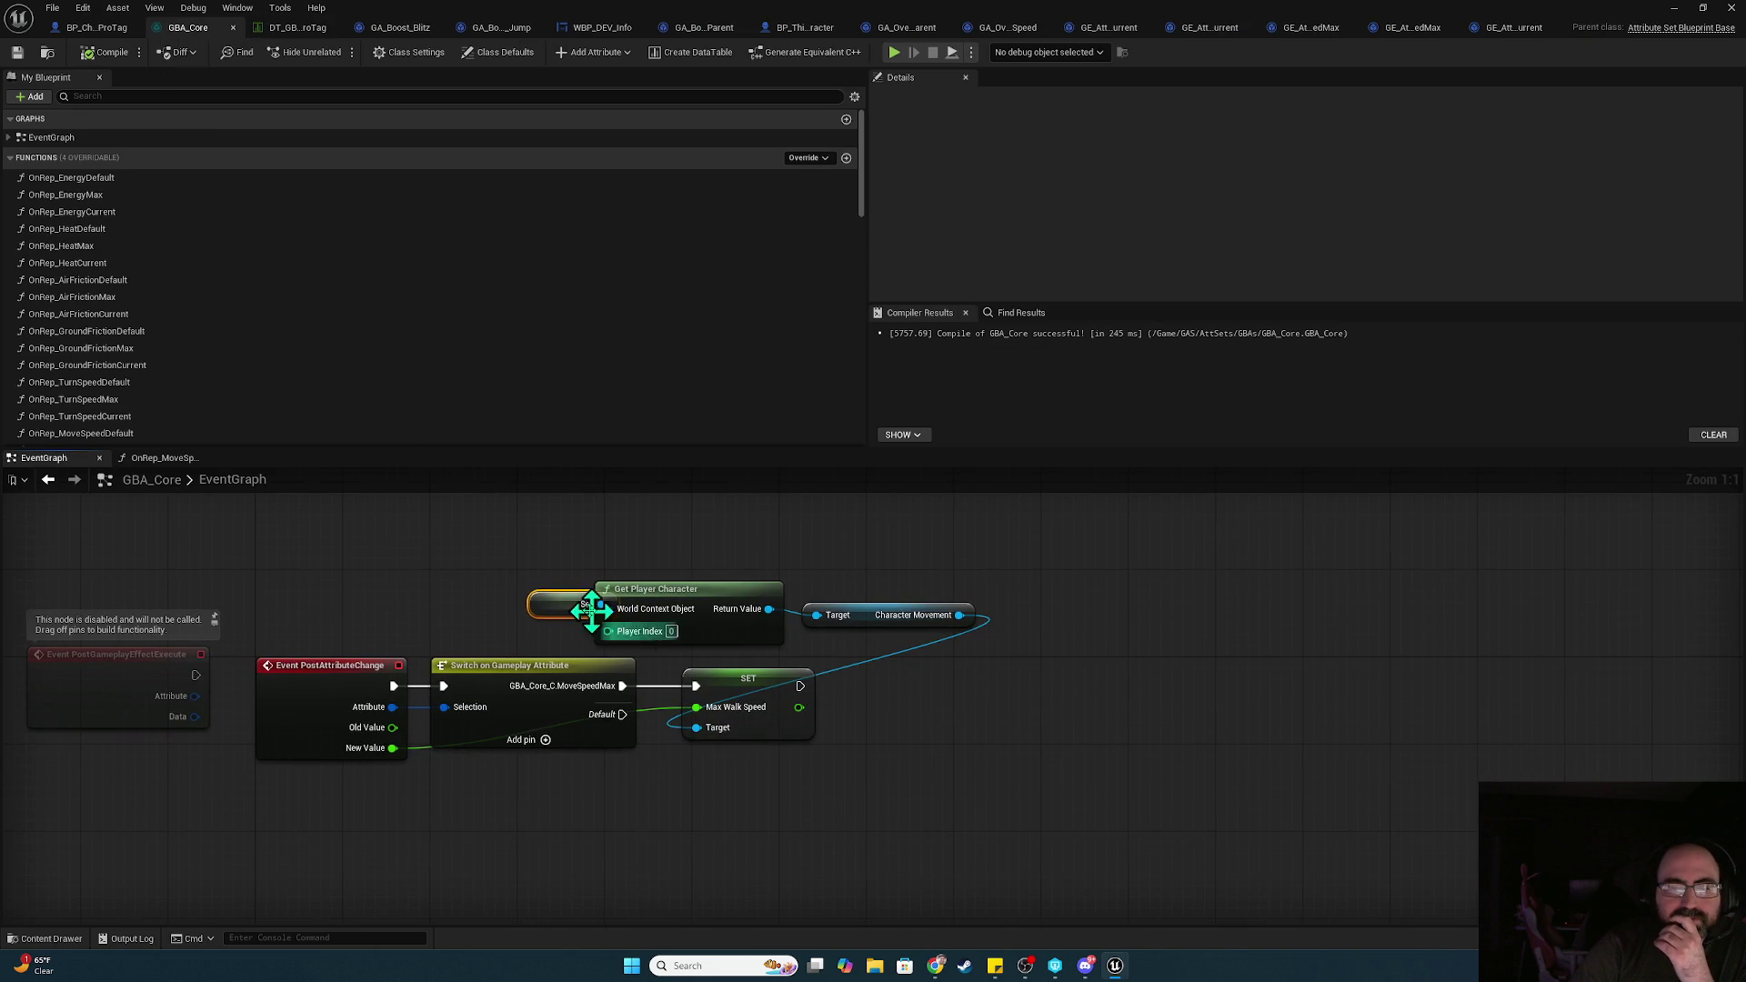
Save the GBA_Core asset, confirming the save
left_click(509, 616)
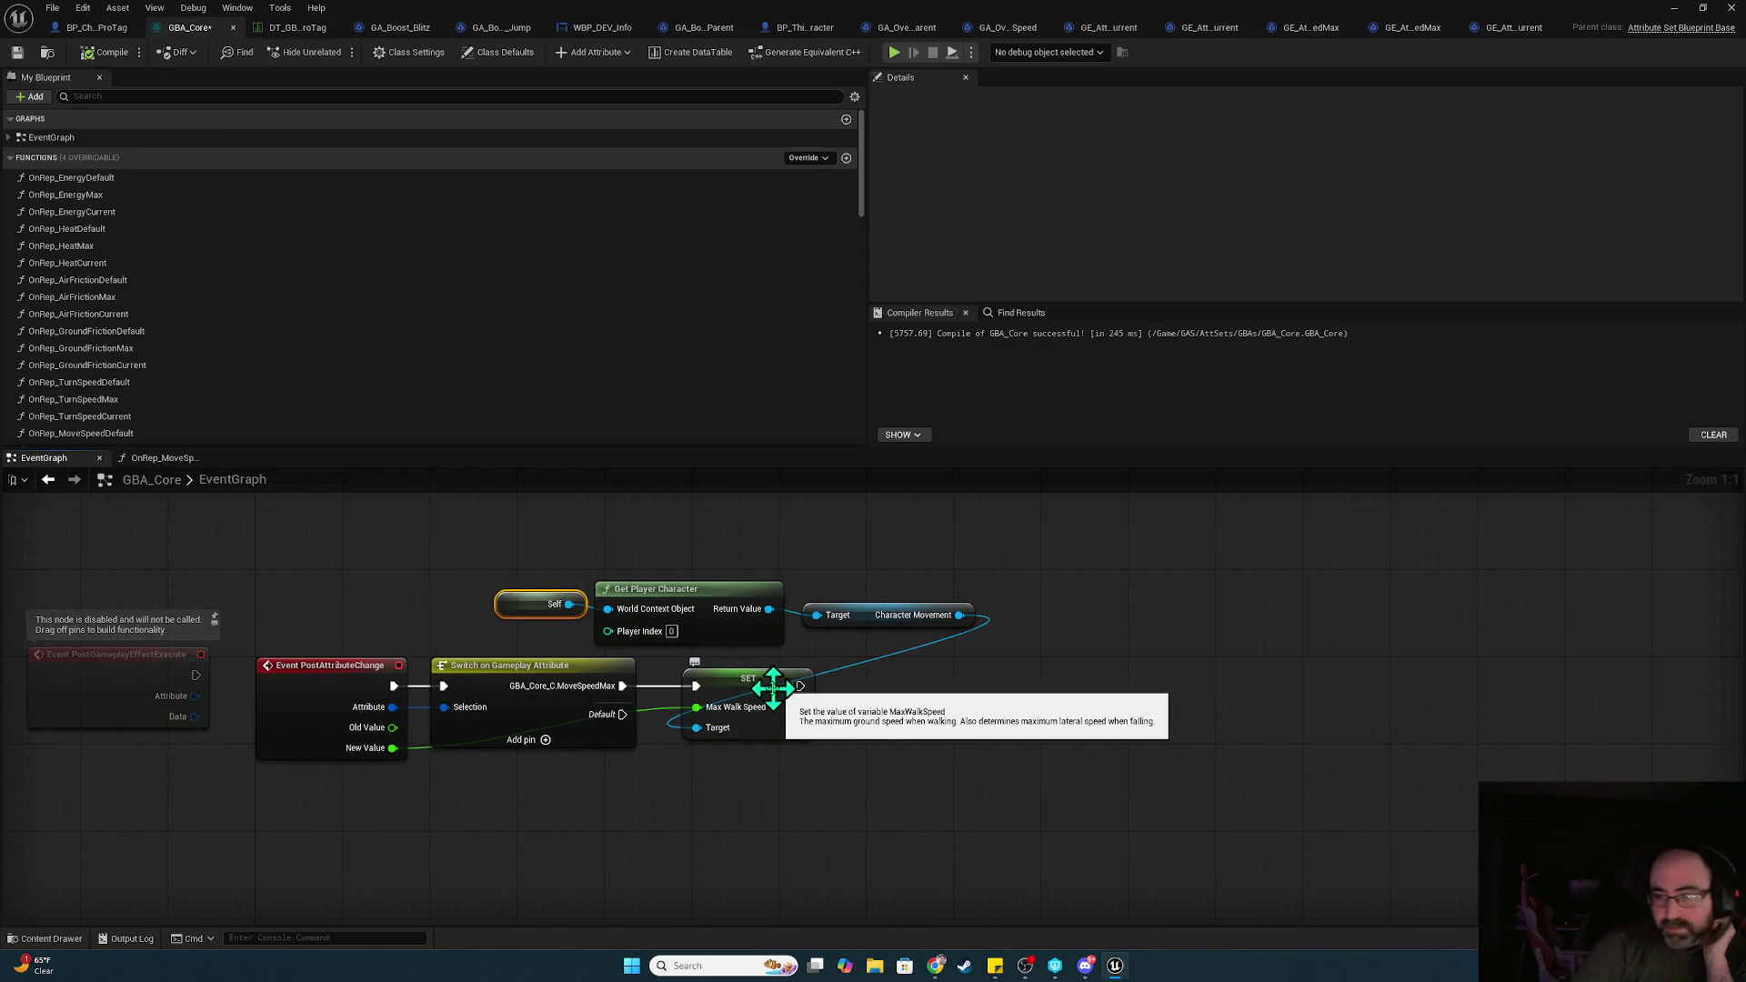
key("ctrl+shift+s")
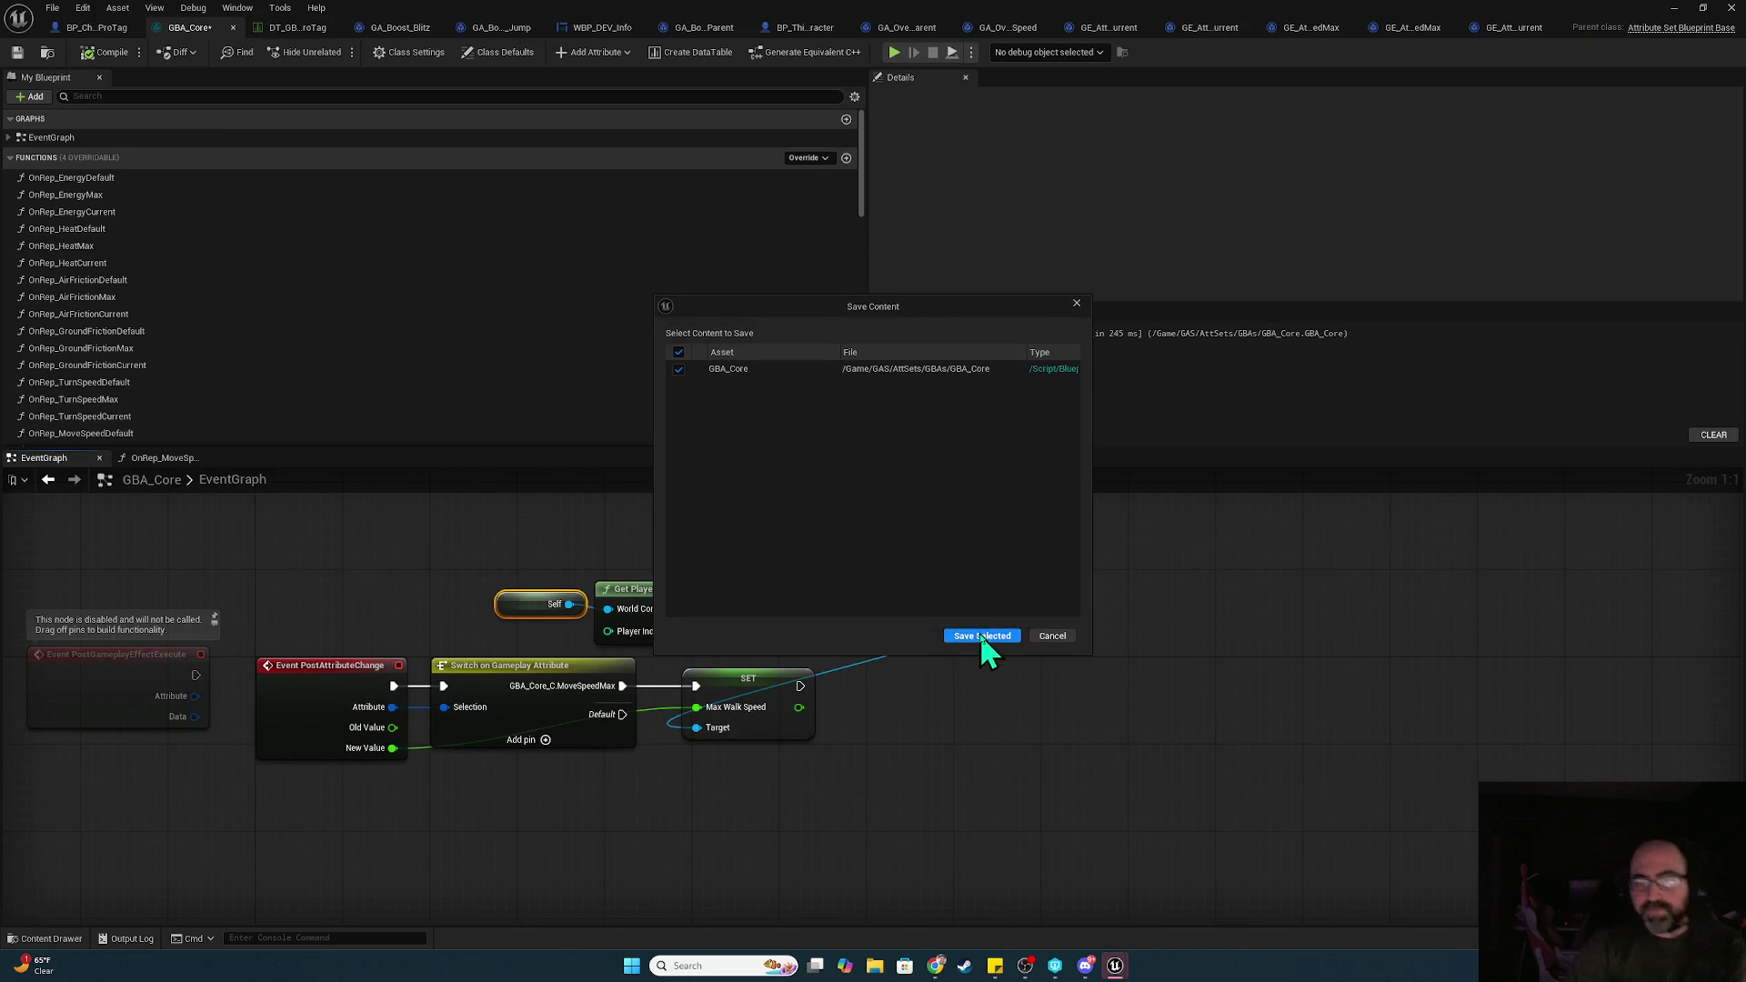
left_click(980, 635)
Add an F9 breakpoint on the Max Walk Speed SET node and return to the character blueprint
left_click(718, 691)
key("F9")
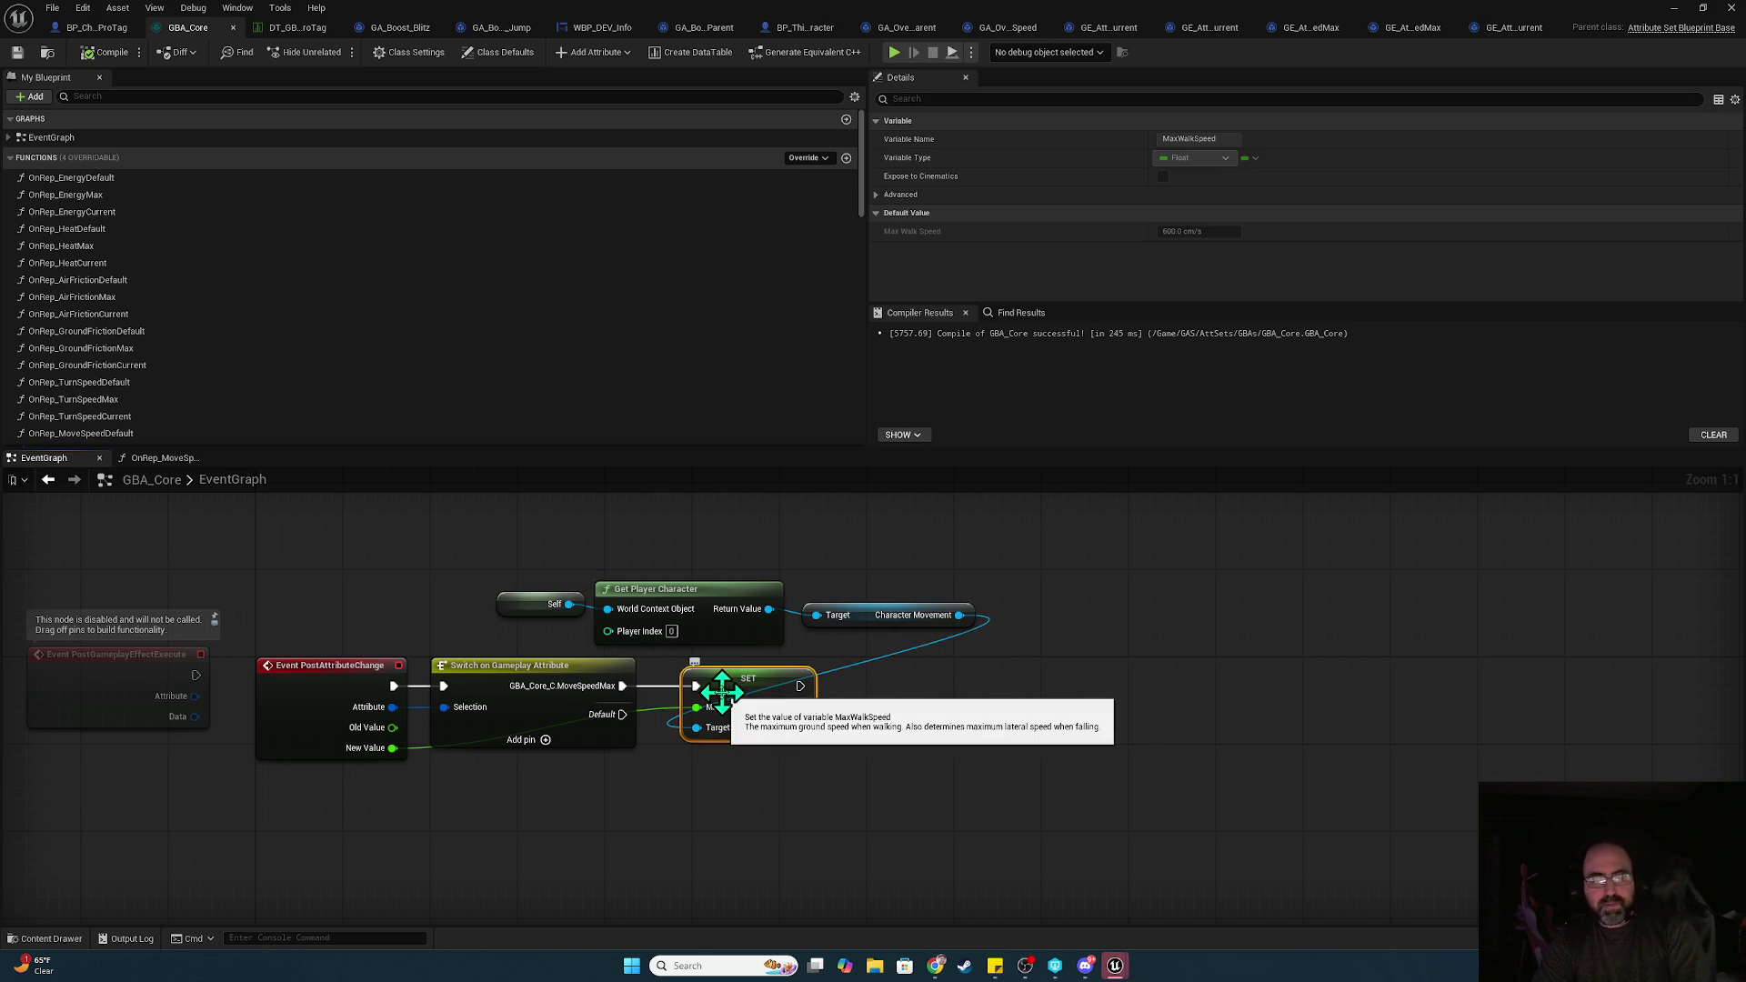
left_click(95, 27)
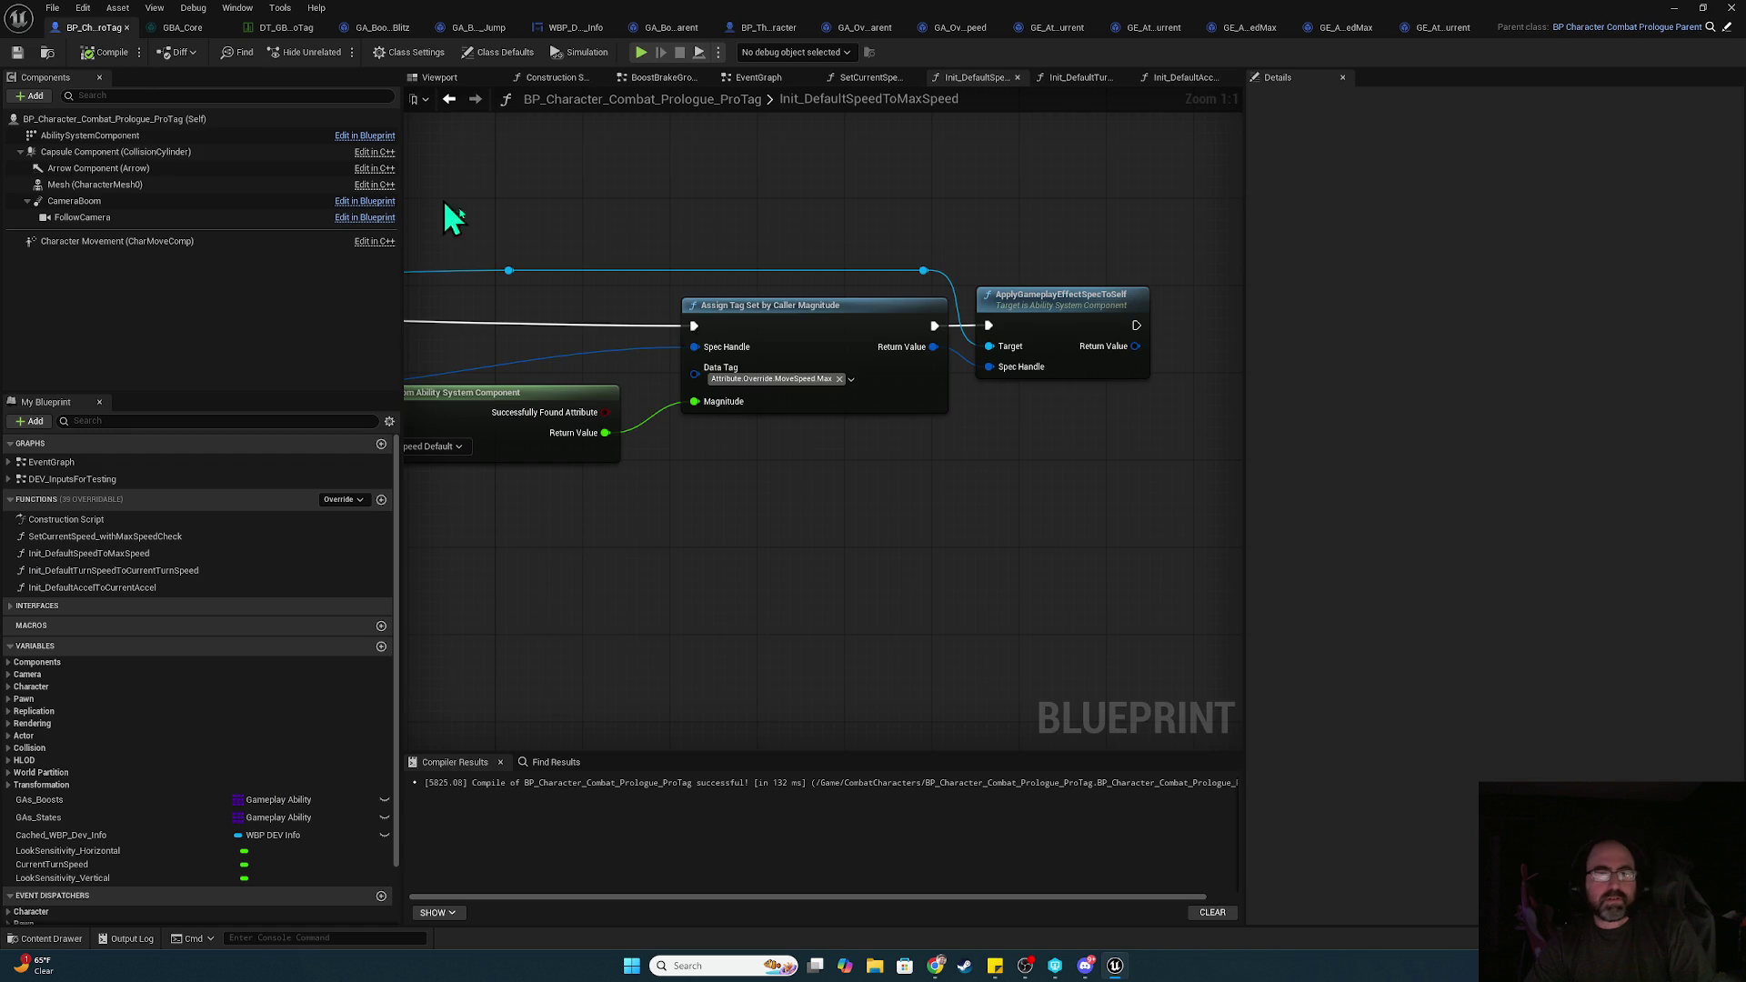
Break the exec wire from Init Default Speed to Max Speed to Init Default Turn Speed, then compile
left_click_drag(948, 291, 913, 156)
left_click(758, 78)
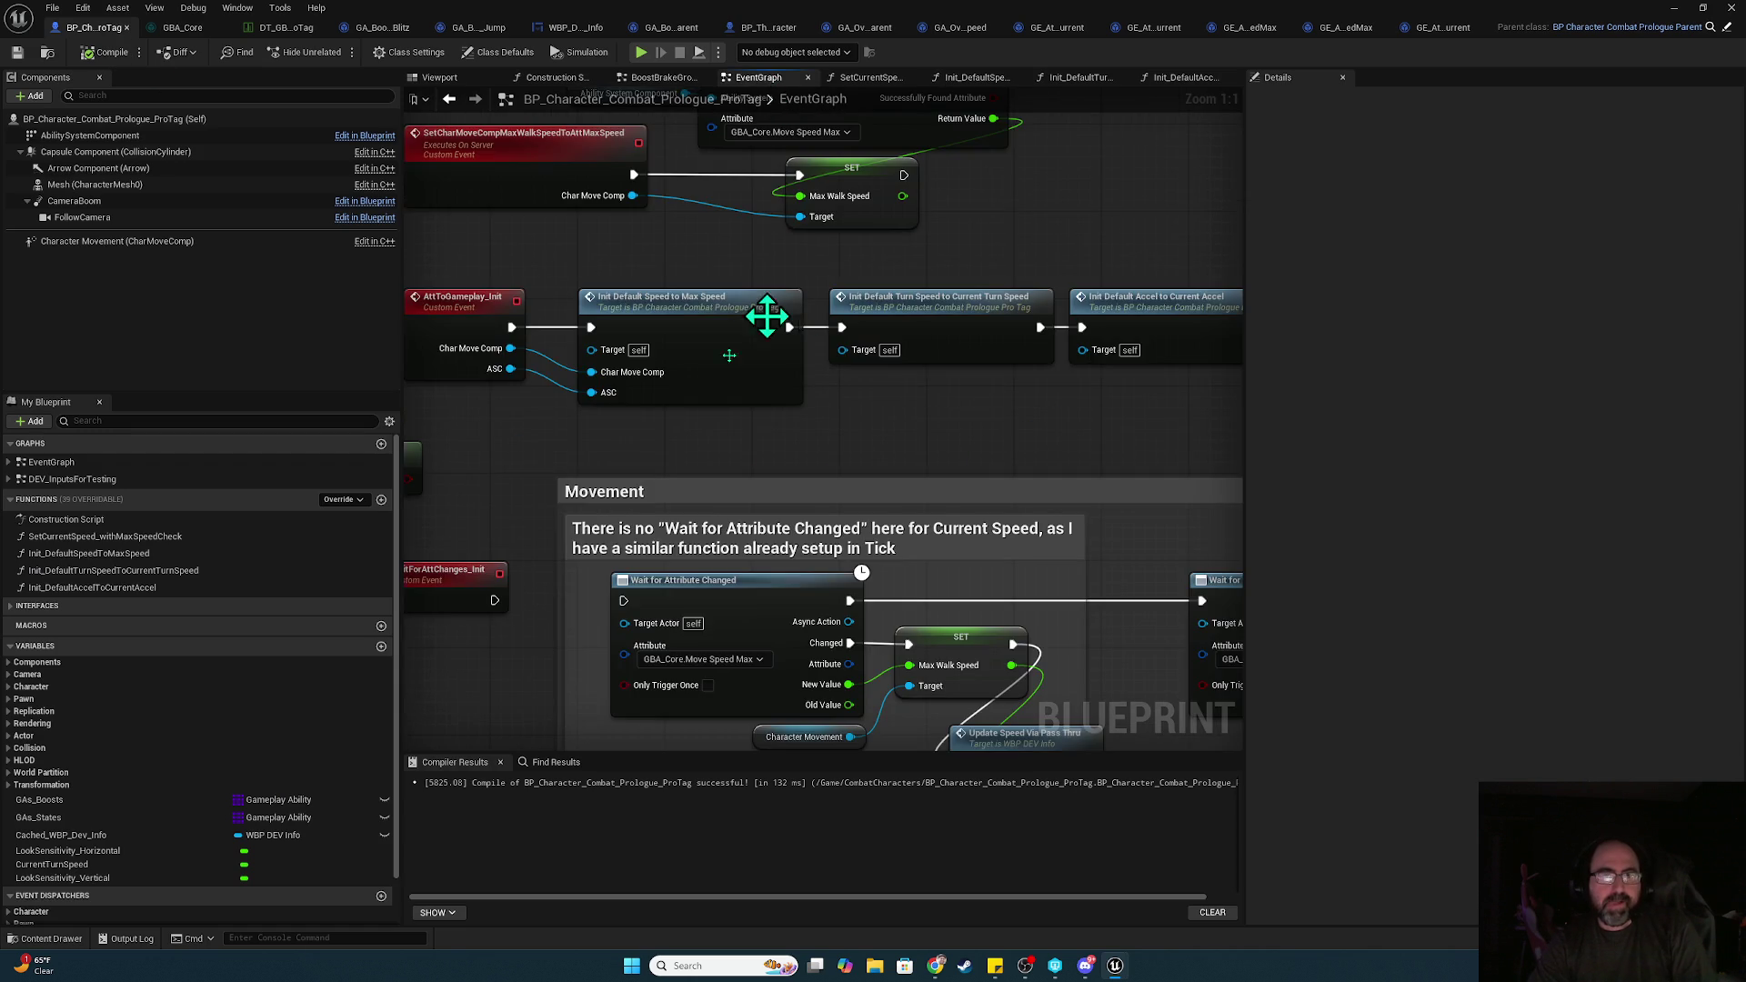
left_click(883, 352, "alt")
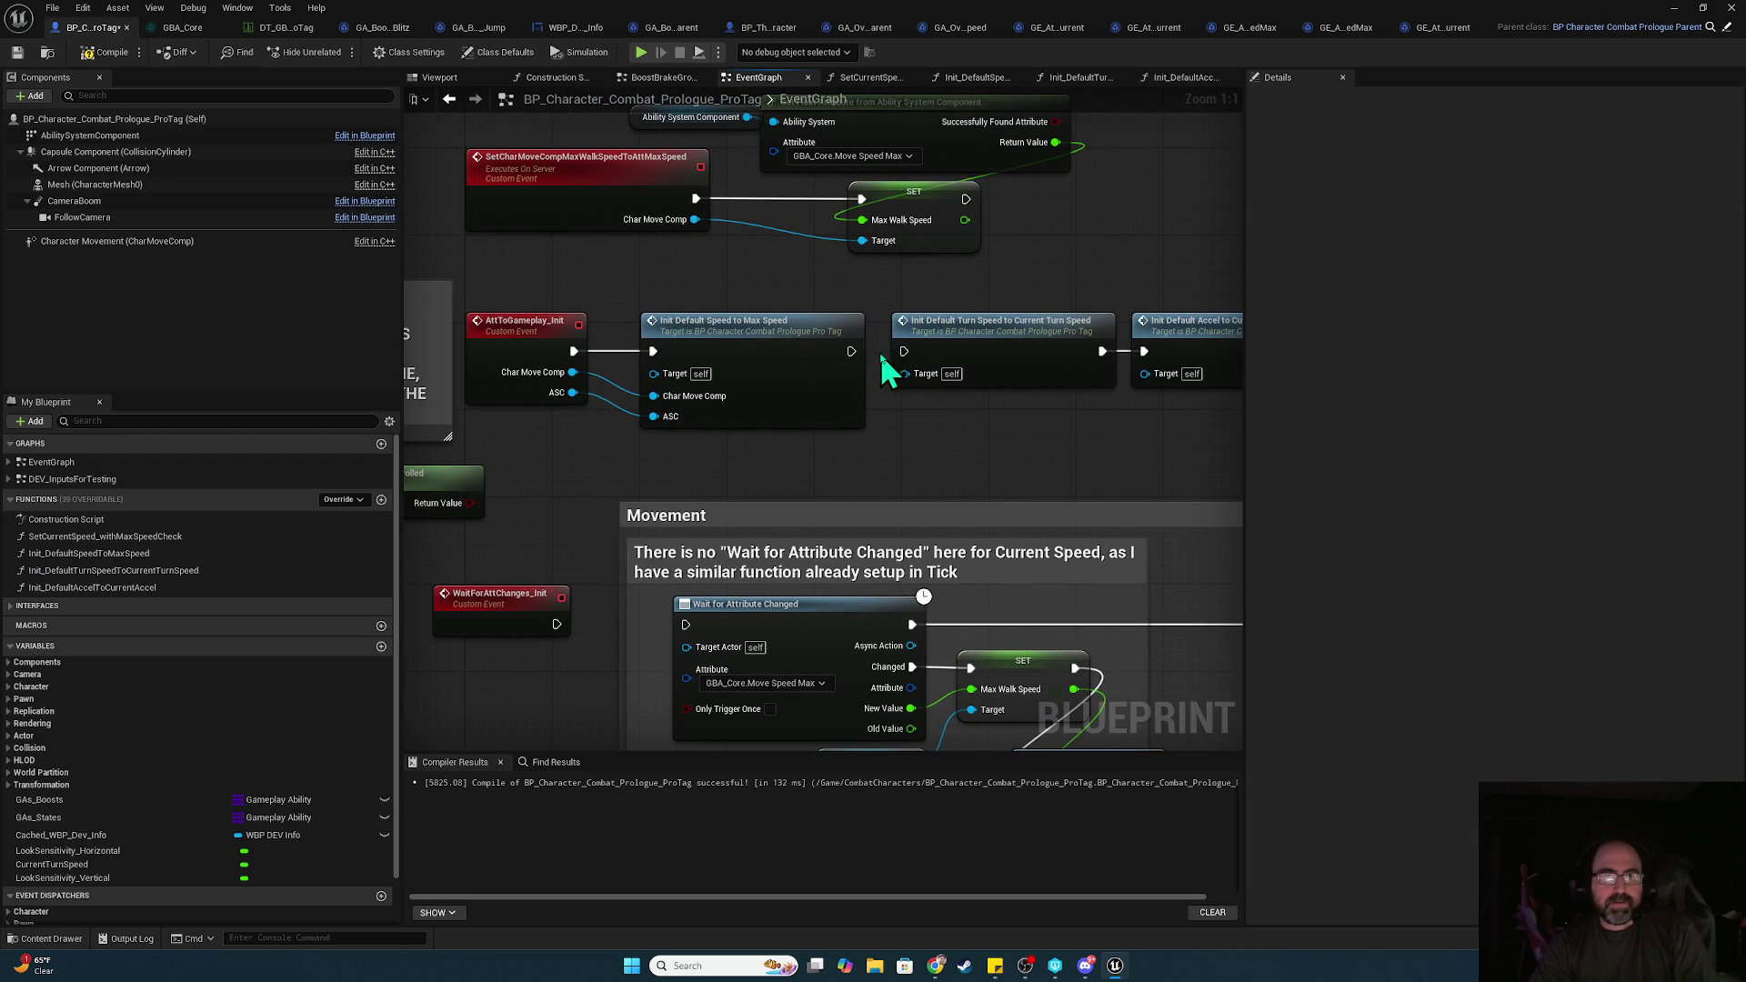
left_click_drag(832, 479, 984, 436)
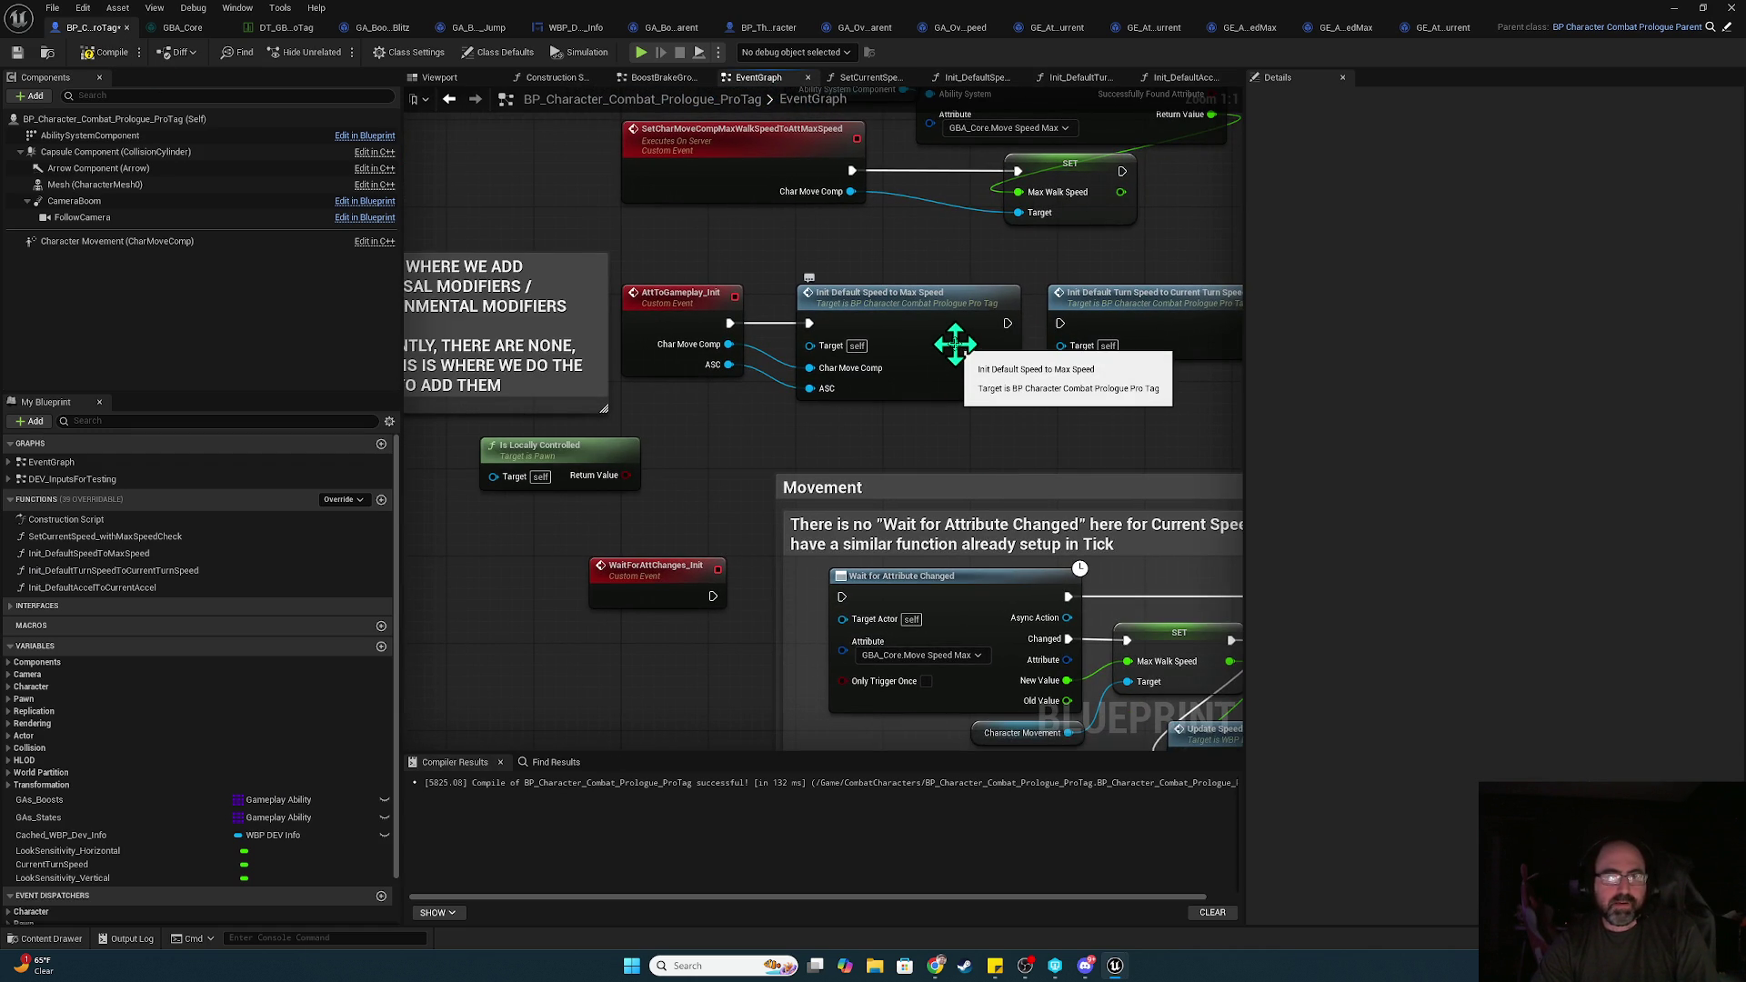
mouse_move(724, 477)
left_mouse_down()
mouse_move(864, 339)
mouse_move(843, 392)
left_mouse_up()
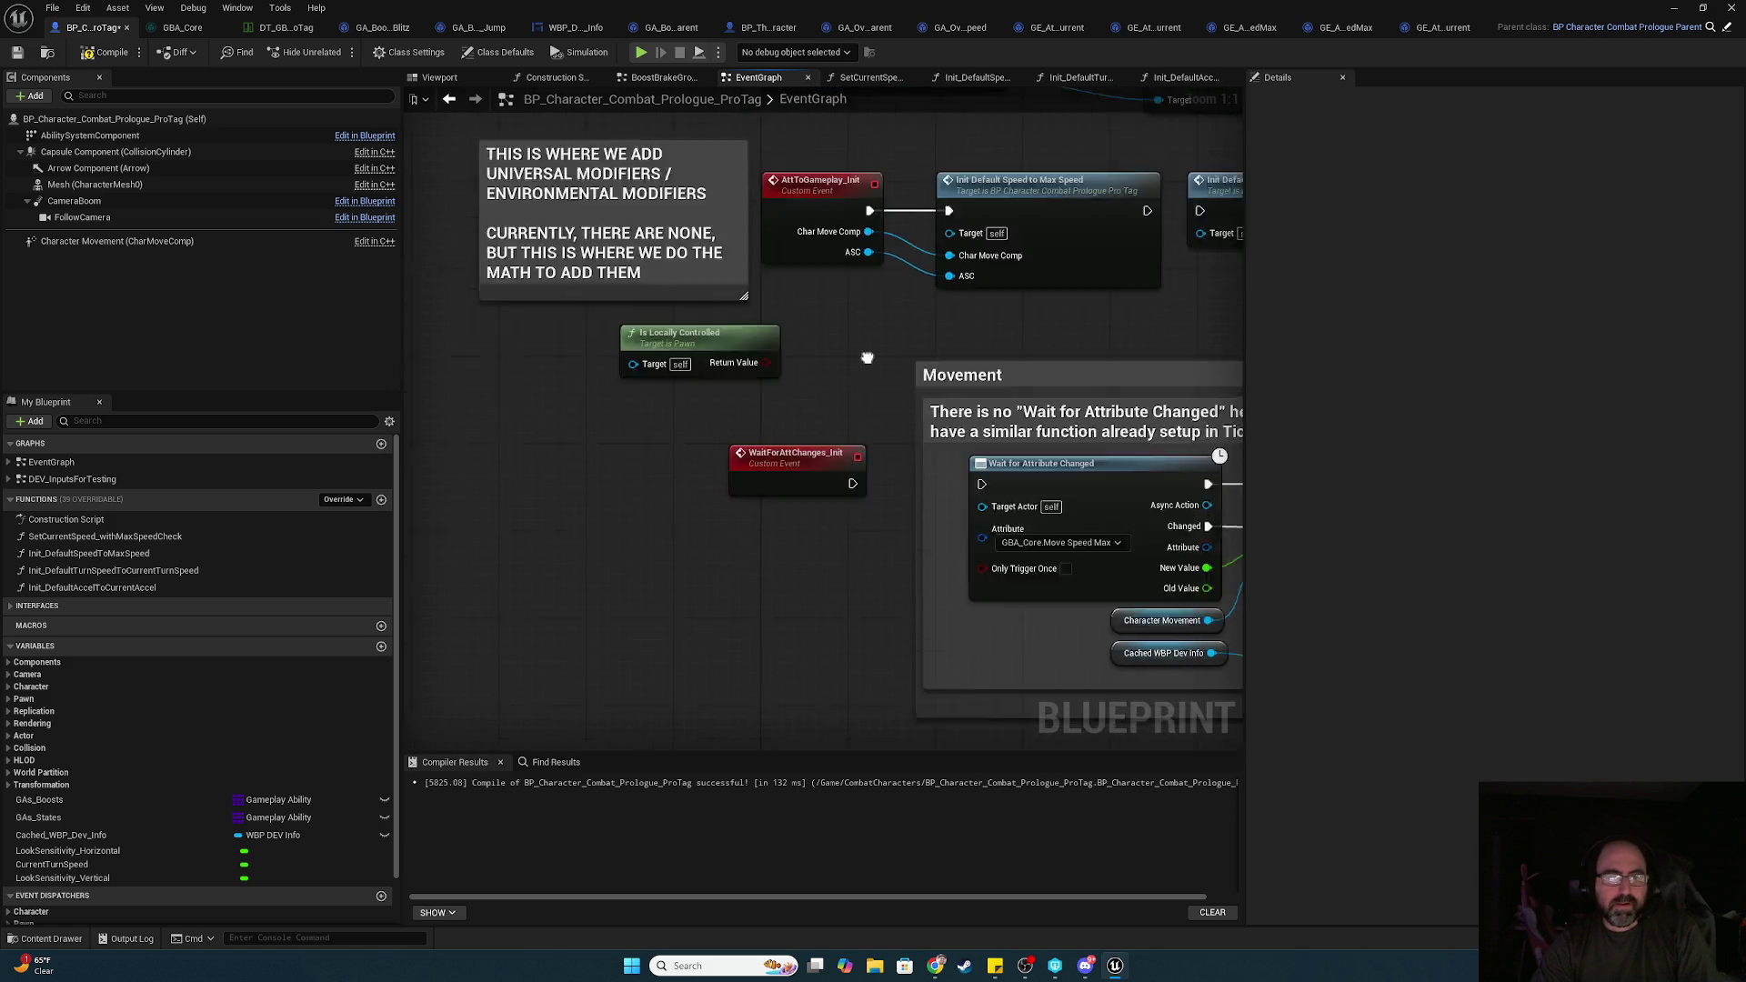
left_click_drag(704, 473, 908, 462)
mouse_move(1075, 391)
left_mouse_down()
mouse_move(630, 391)
mouse_move(797, 354)
left_mouse_up()
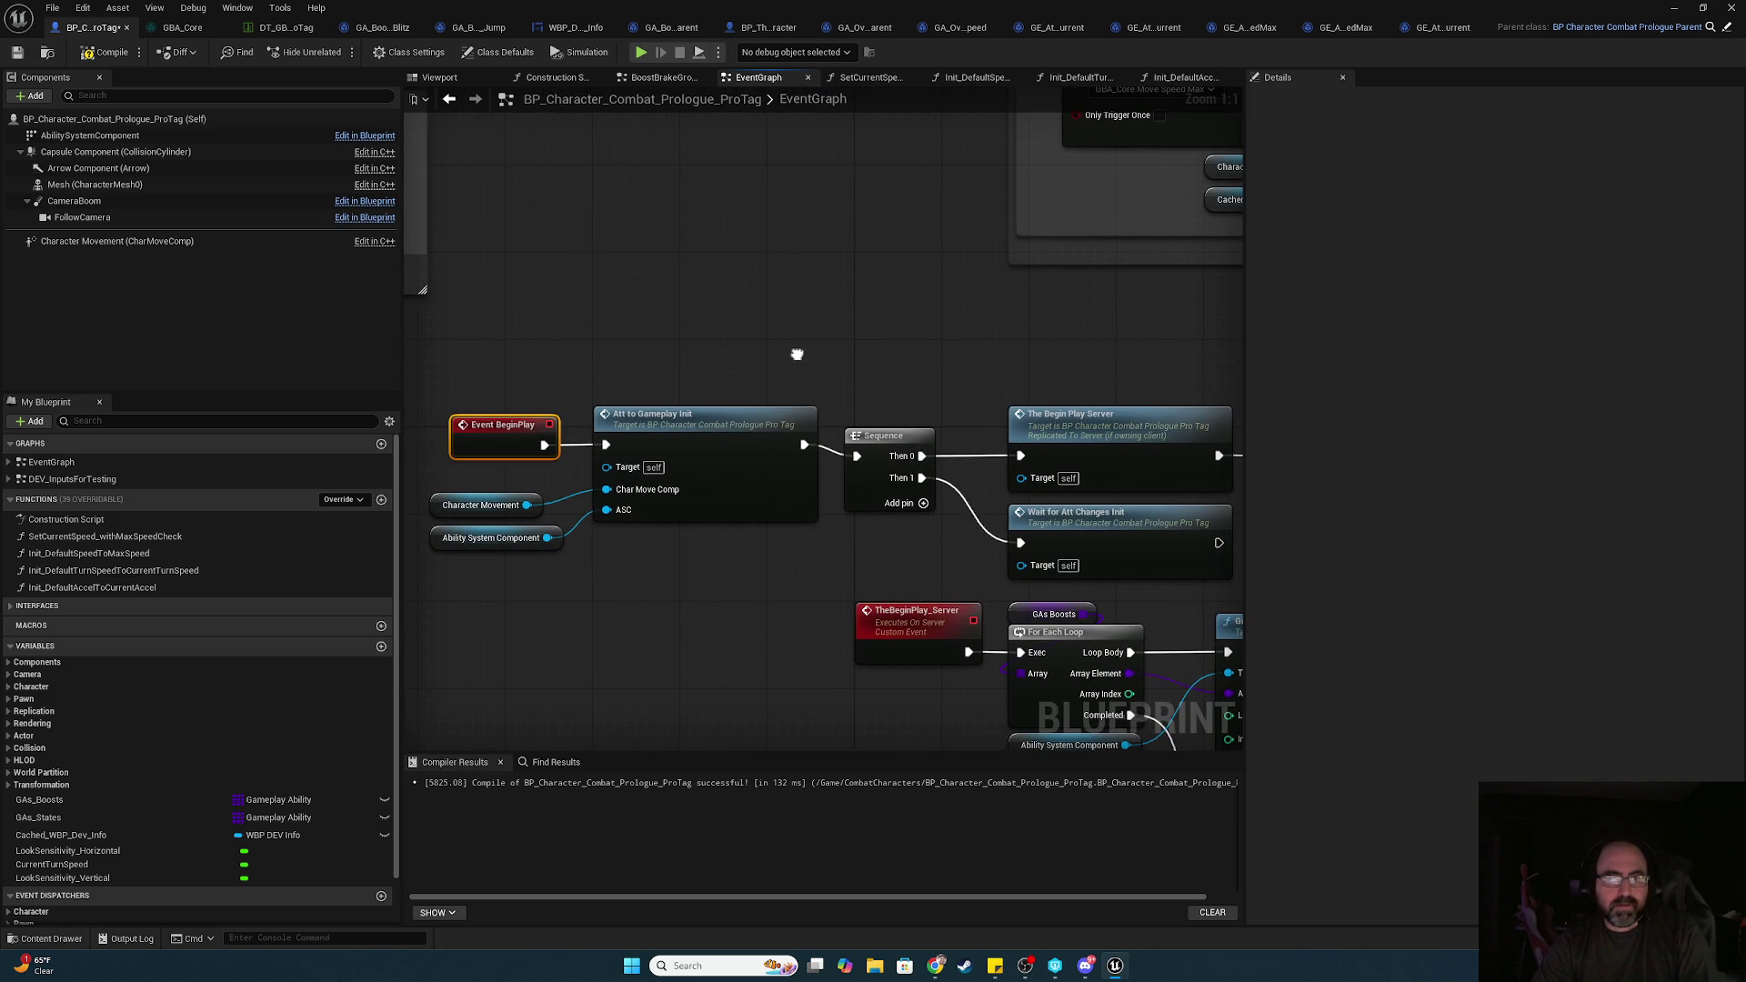
left_click(131, 50)
Start a play-in-editor session and resume past the MaxWalkSpeed breakpoint hits for both characters
left_click(641, 53)
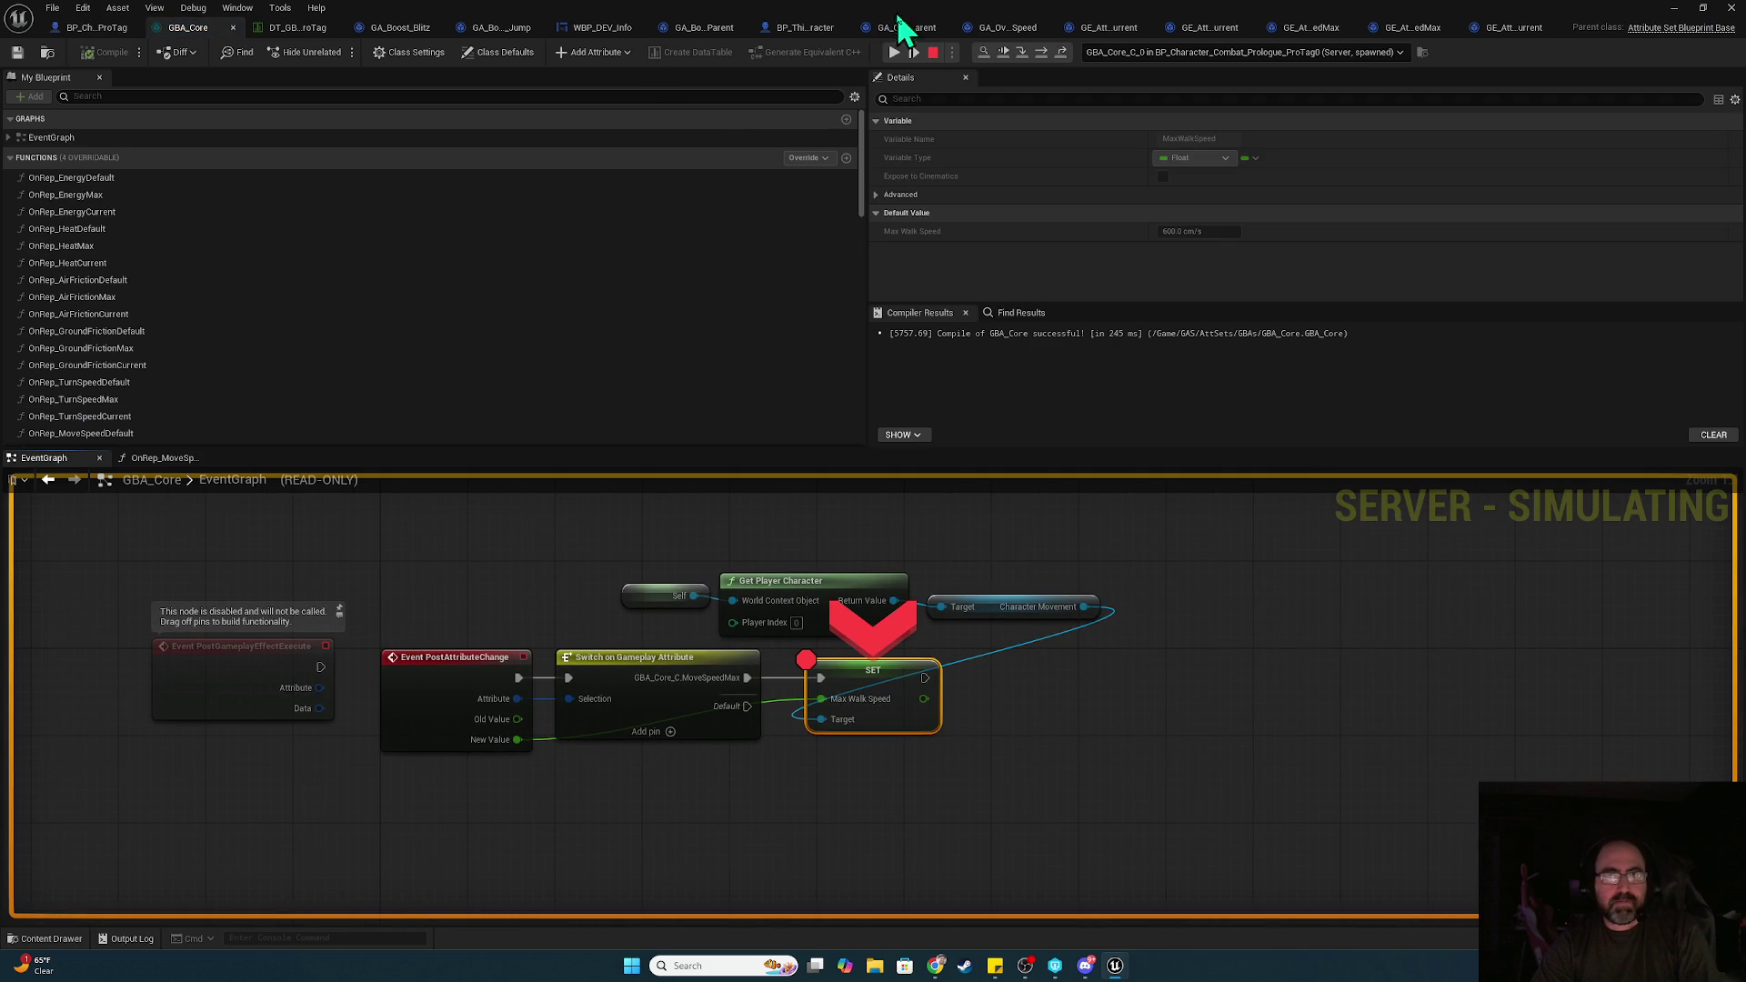
left_click(895, 54)
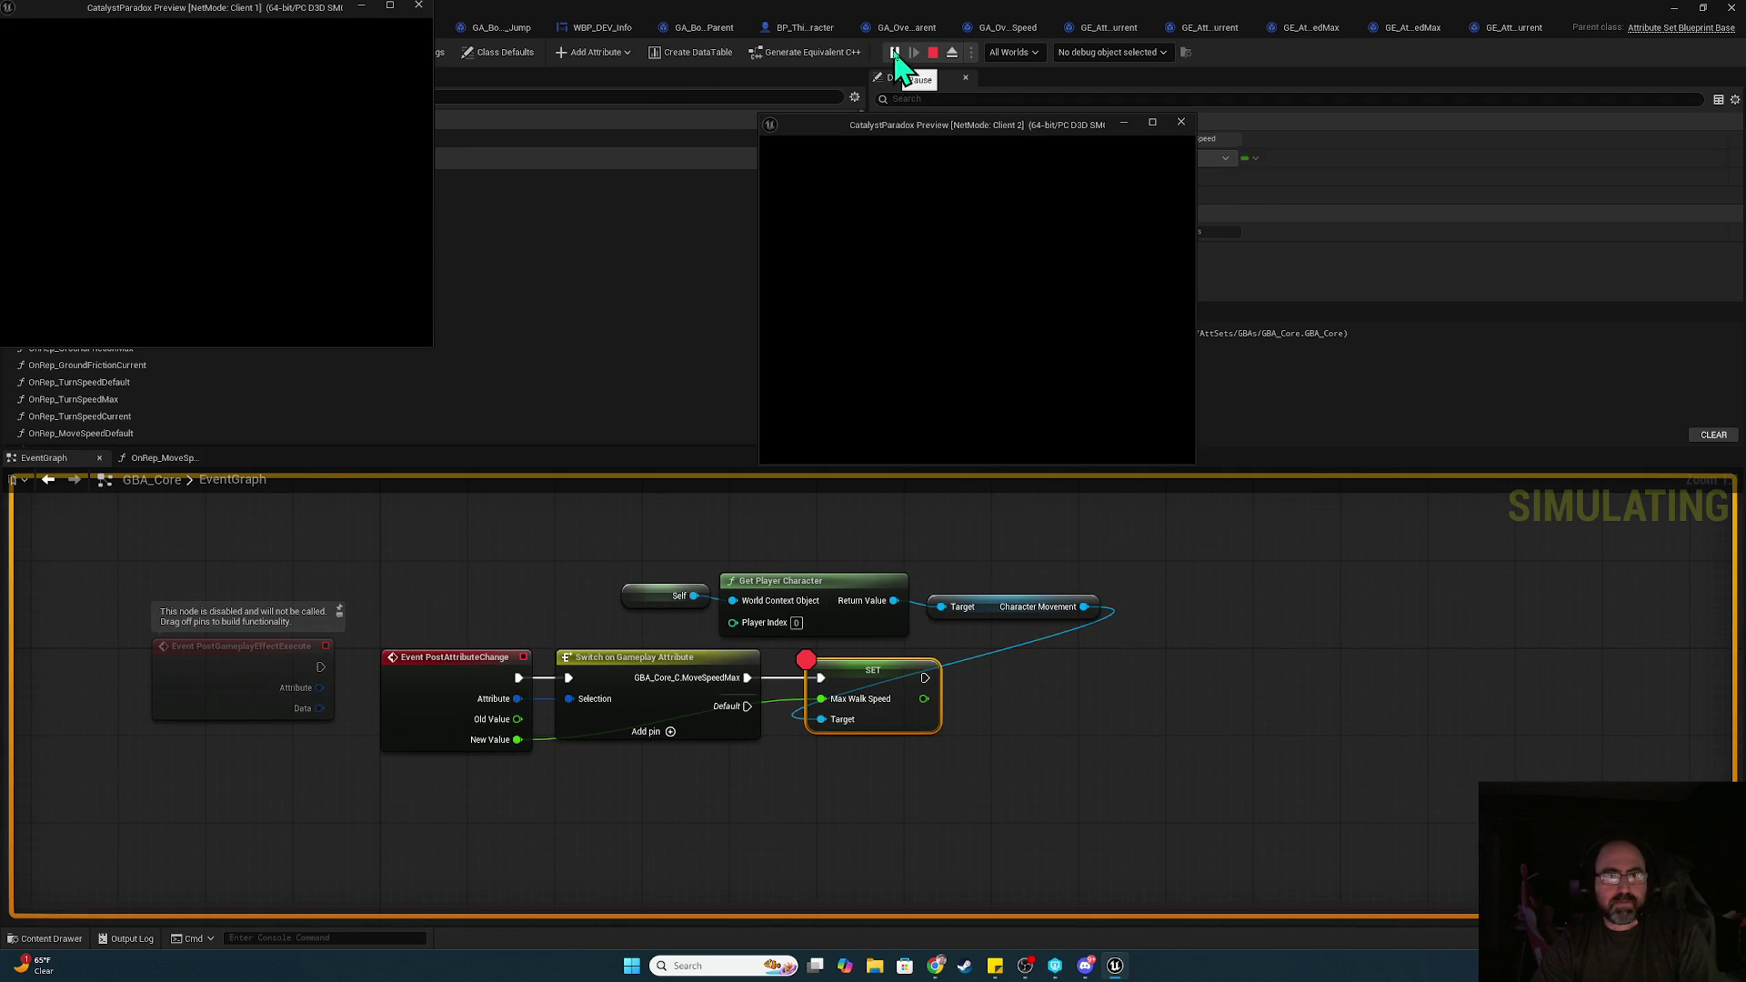
left_click(895, 55)
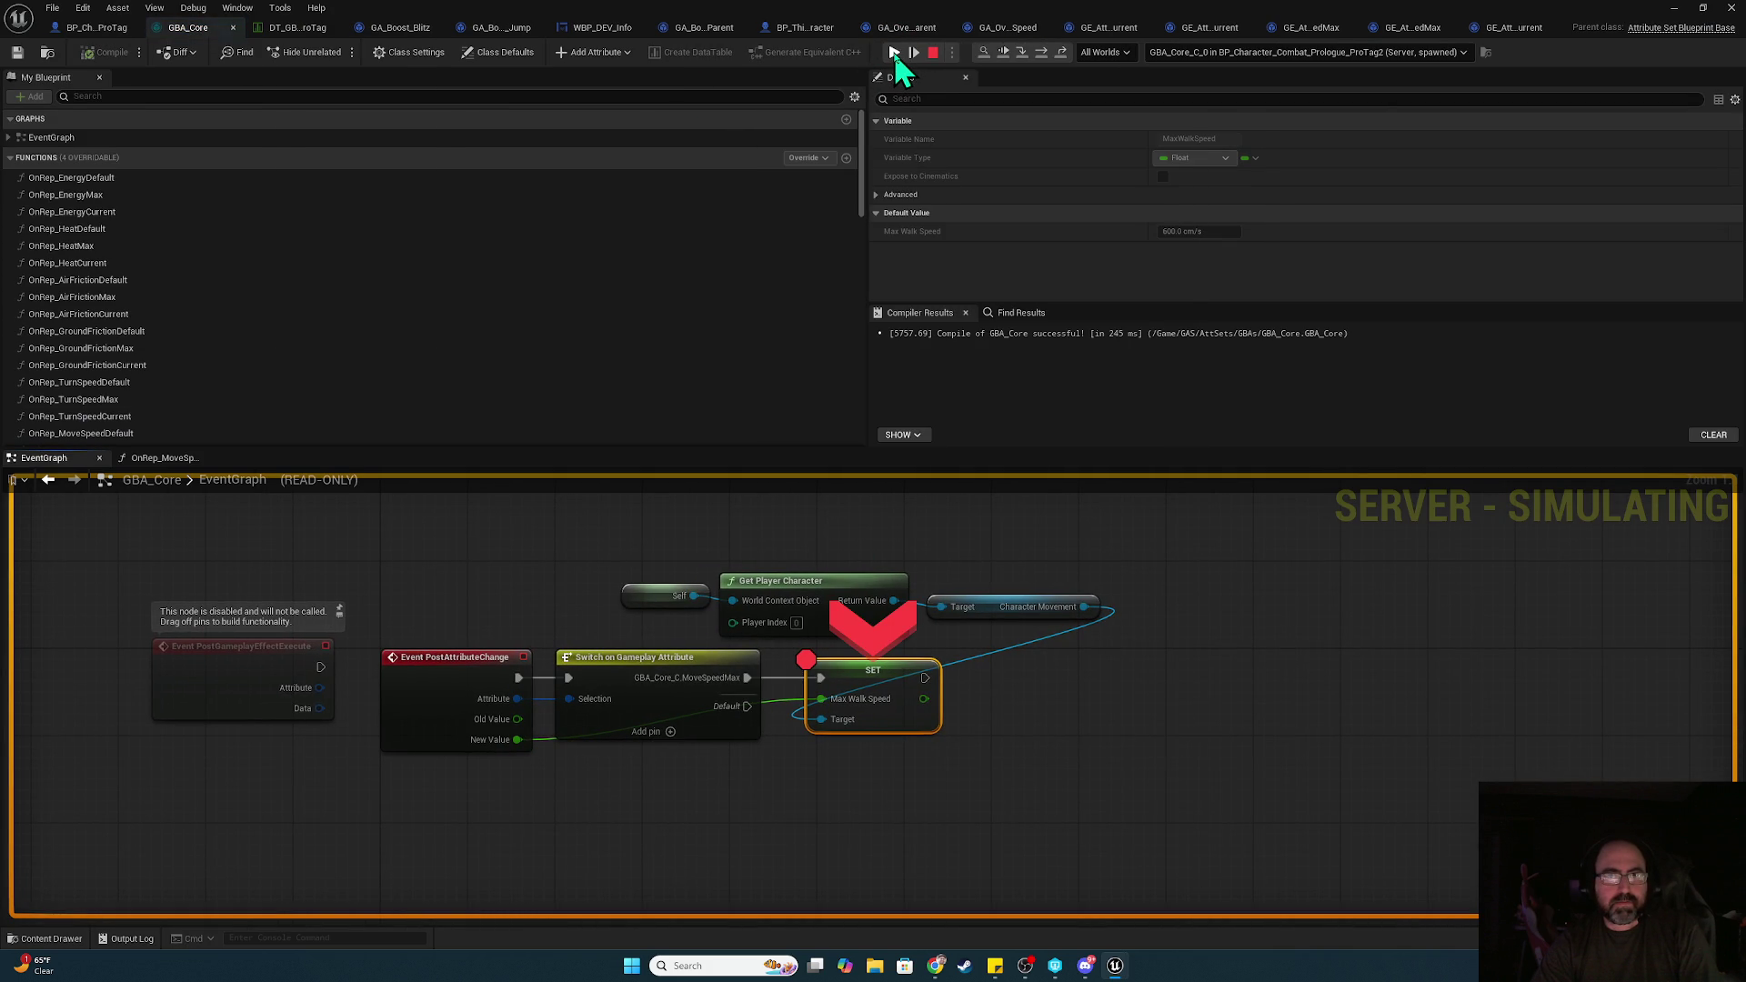
left_click(896, 55)
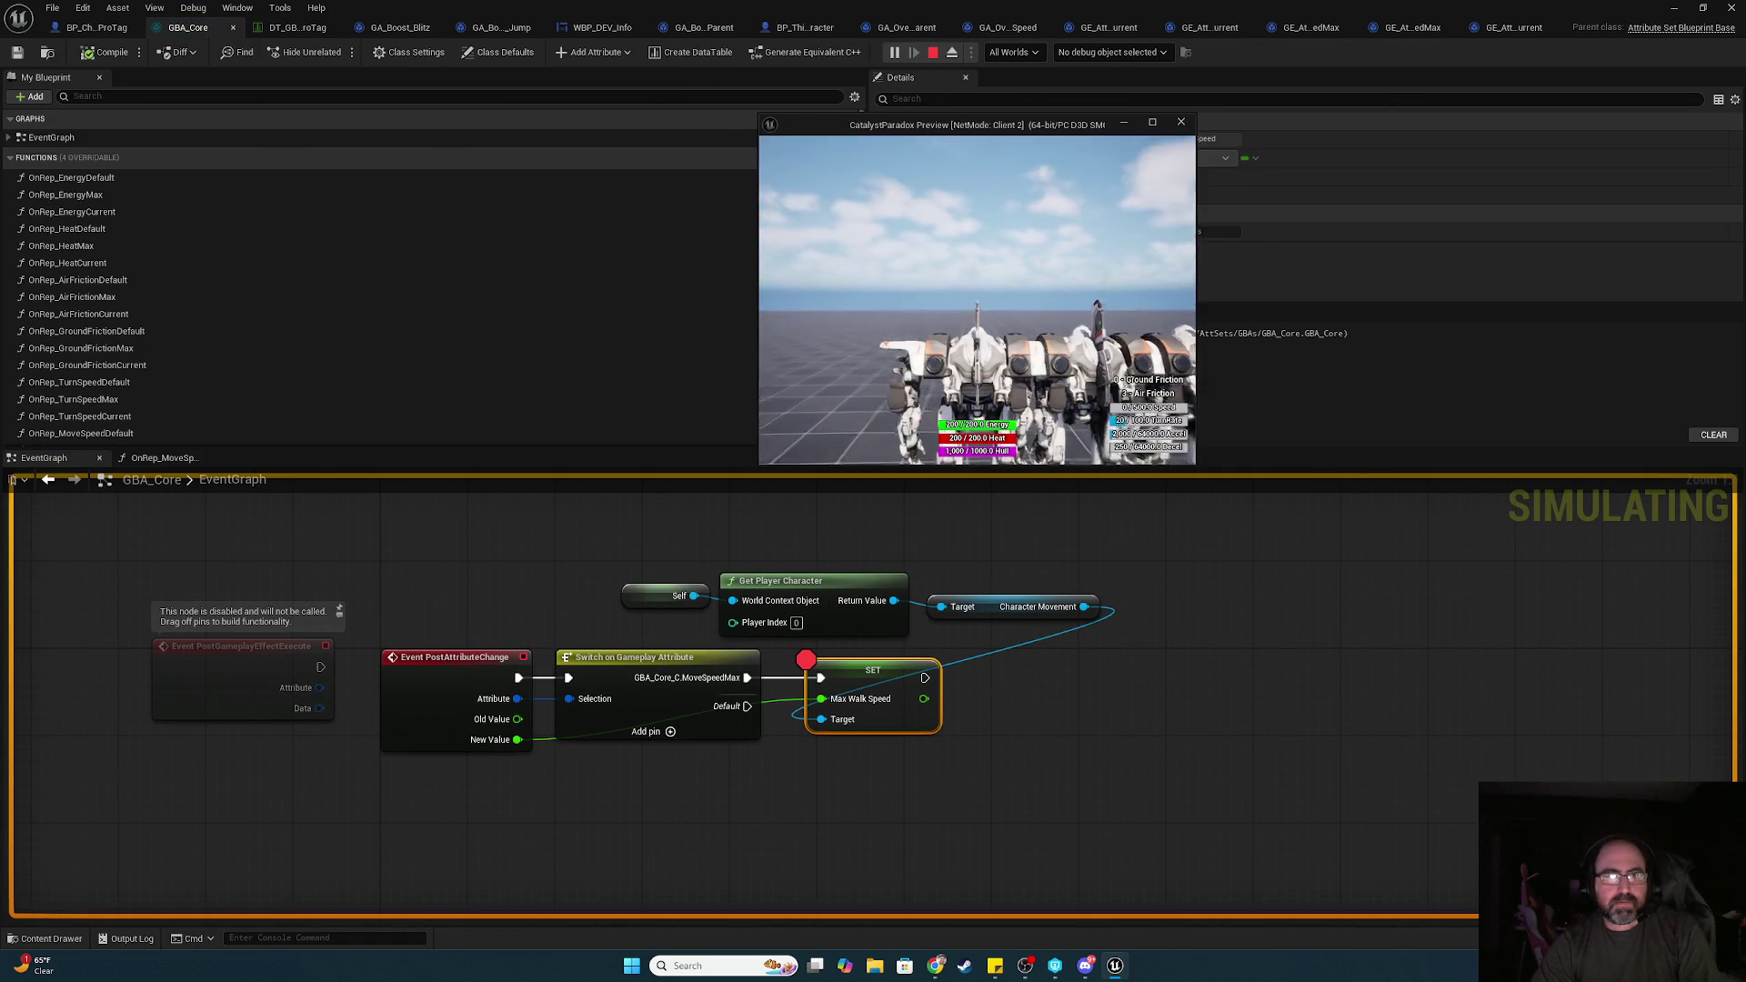
Drive the client's mech around with W, A and D, then stop the session
key("alt+Tab")
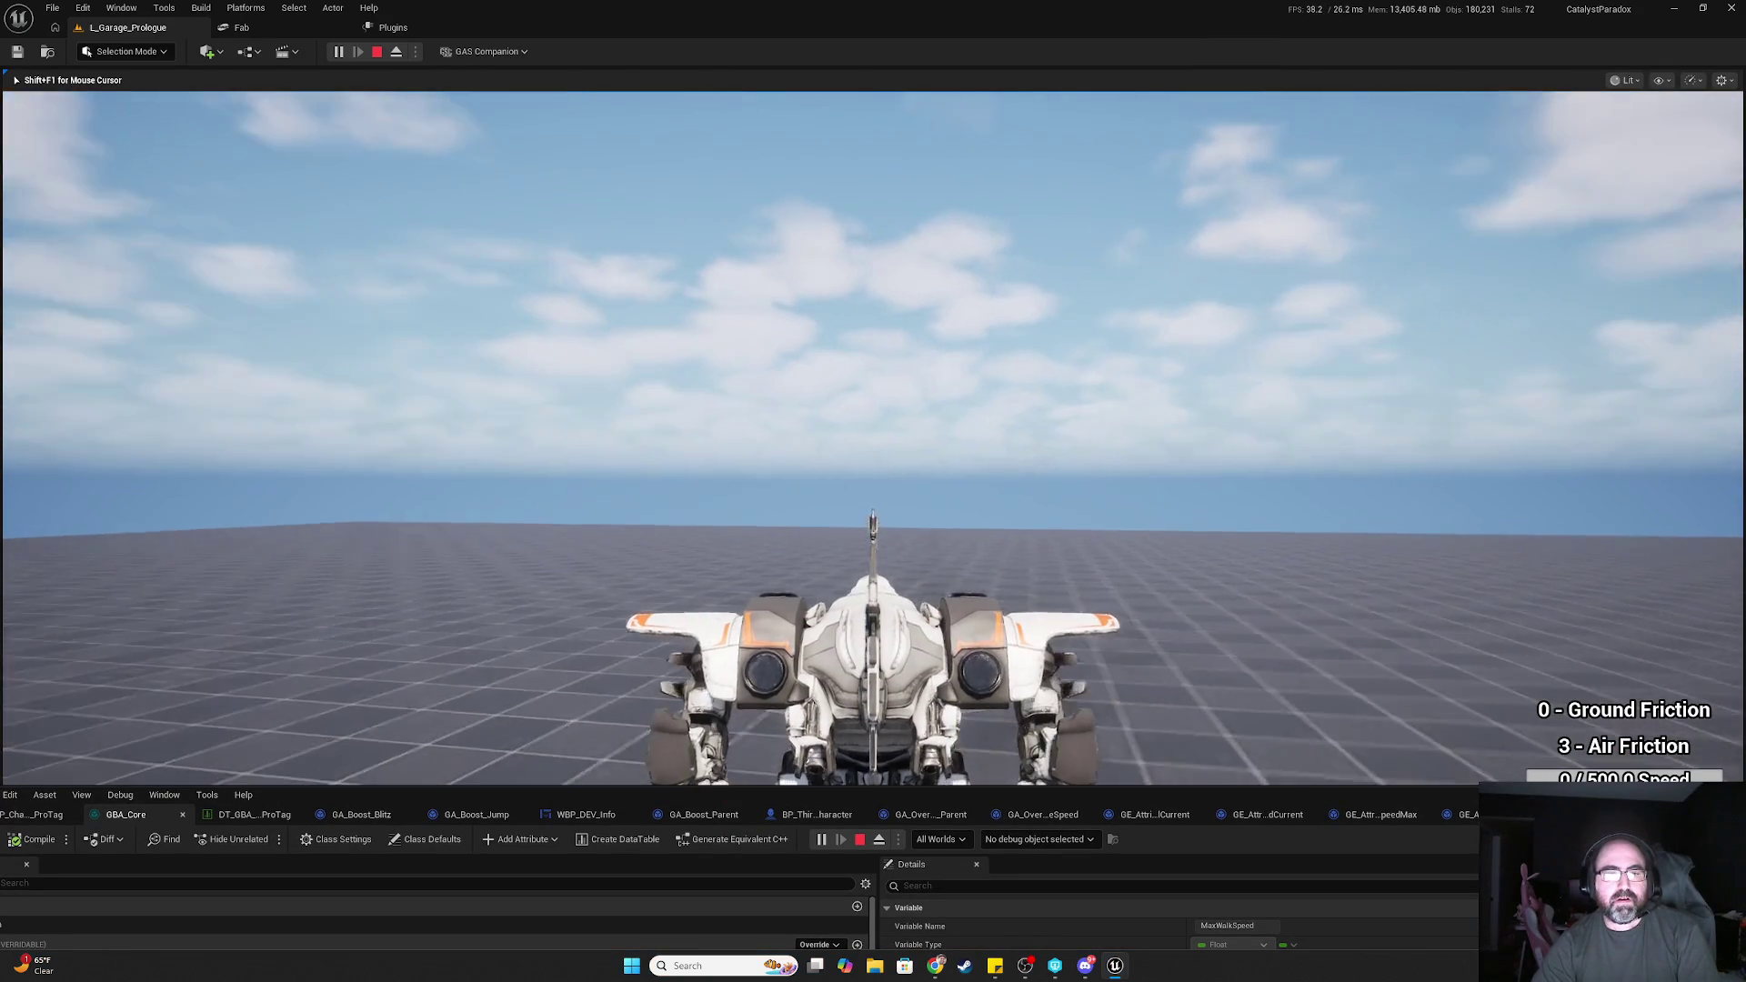
key("alt+Tab")
key("w")
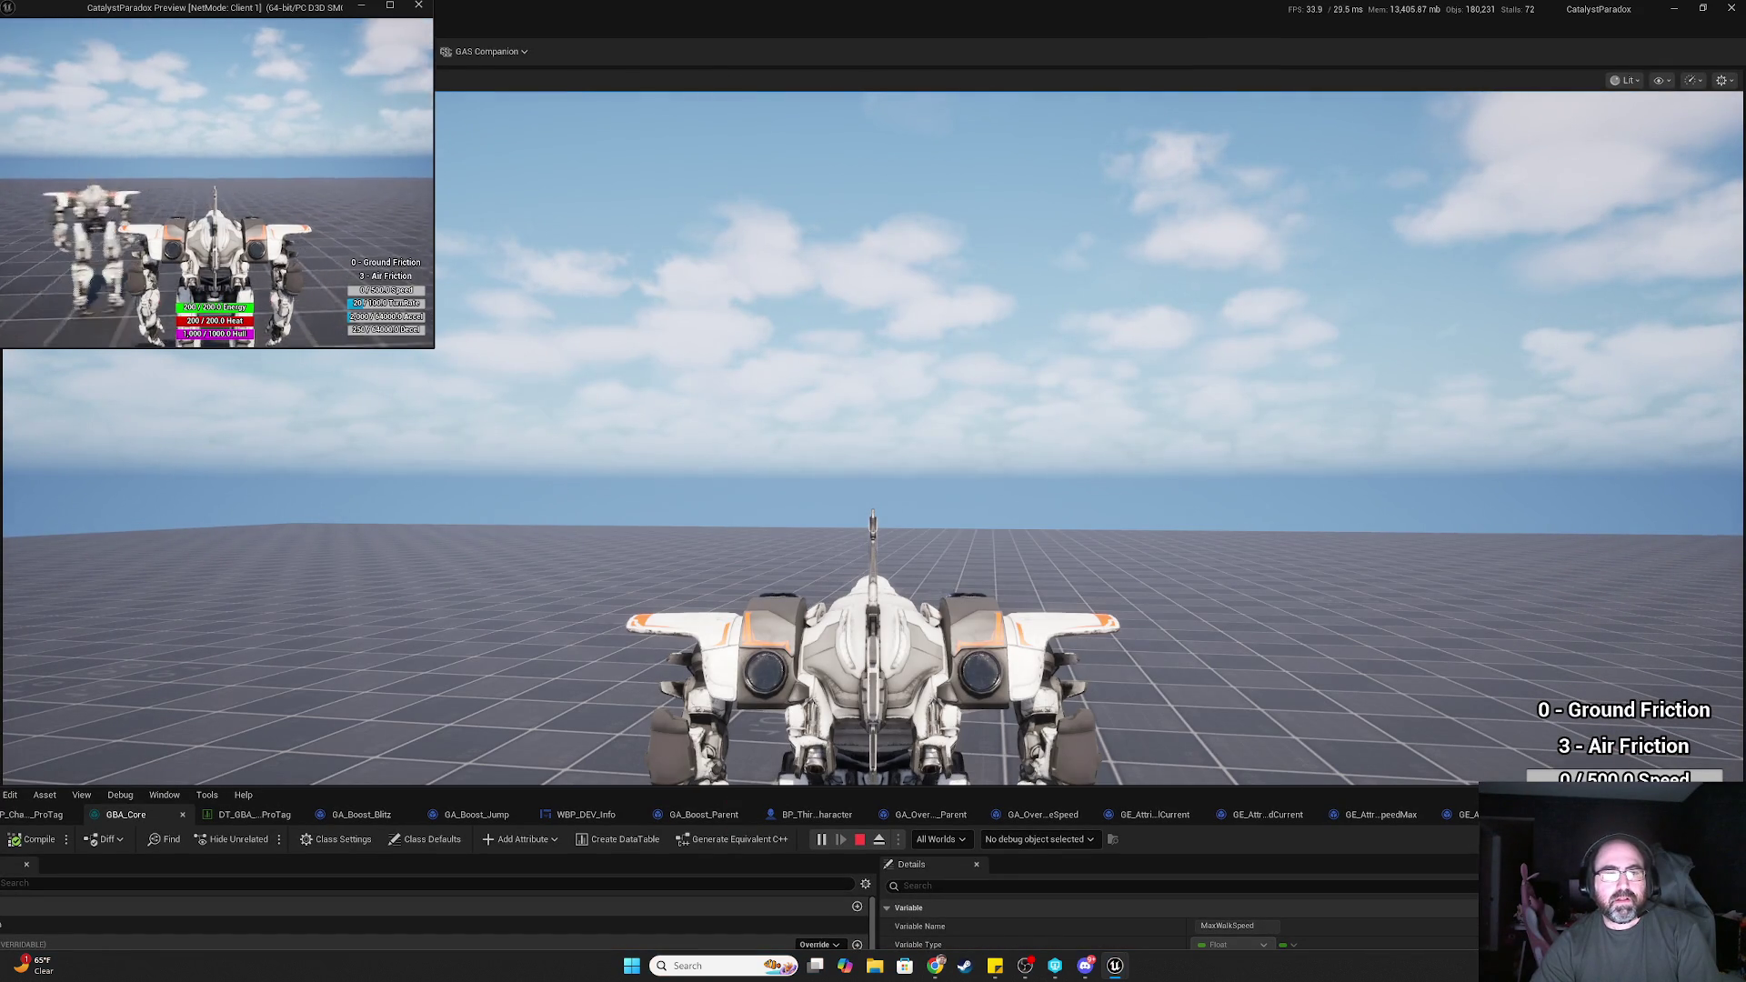
key("a")
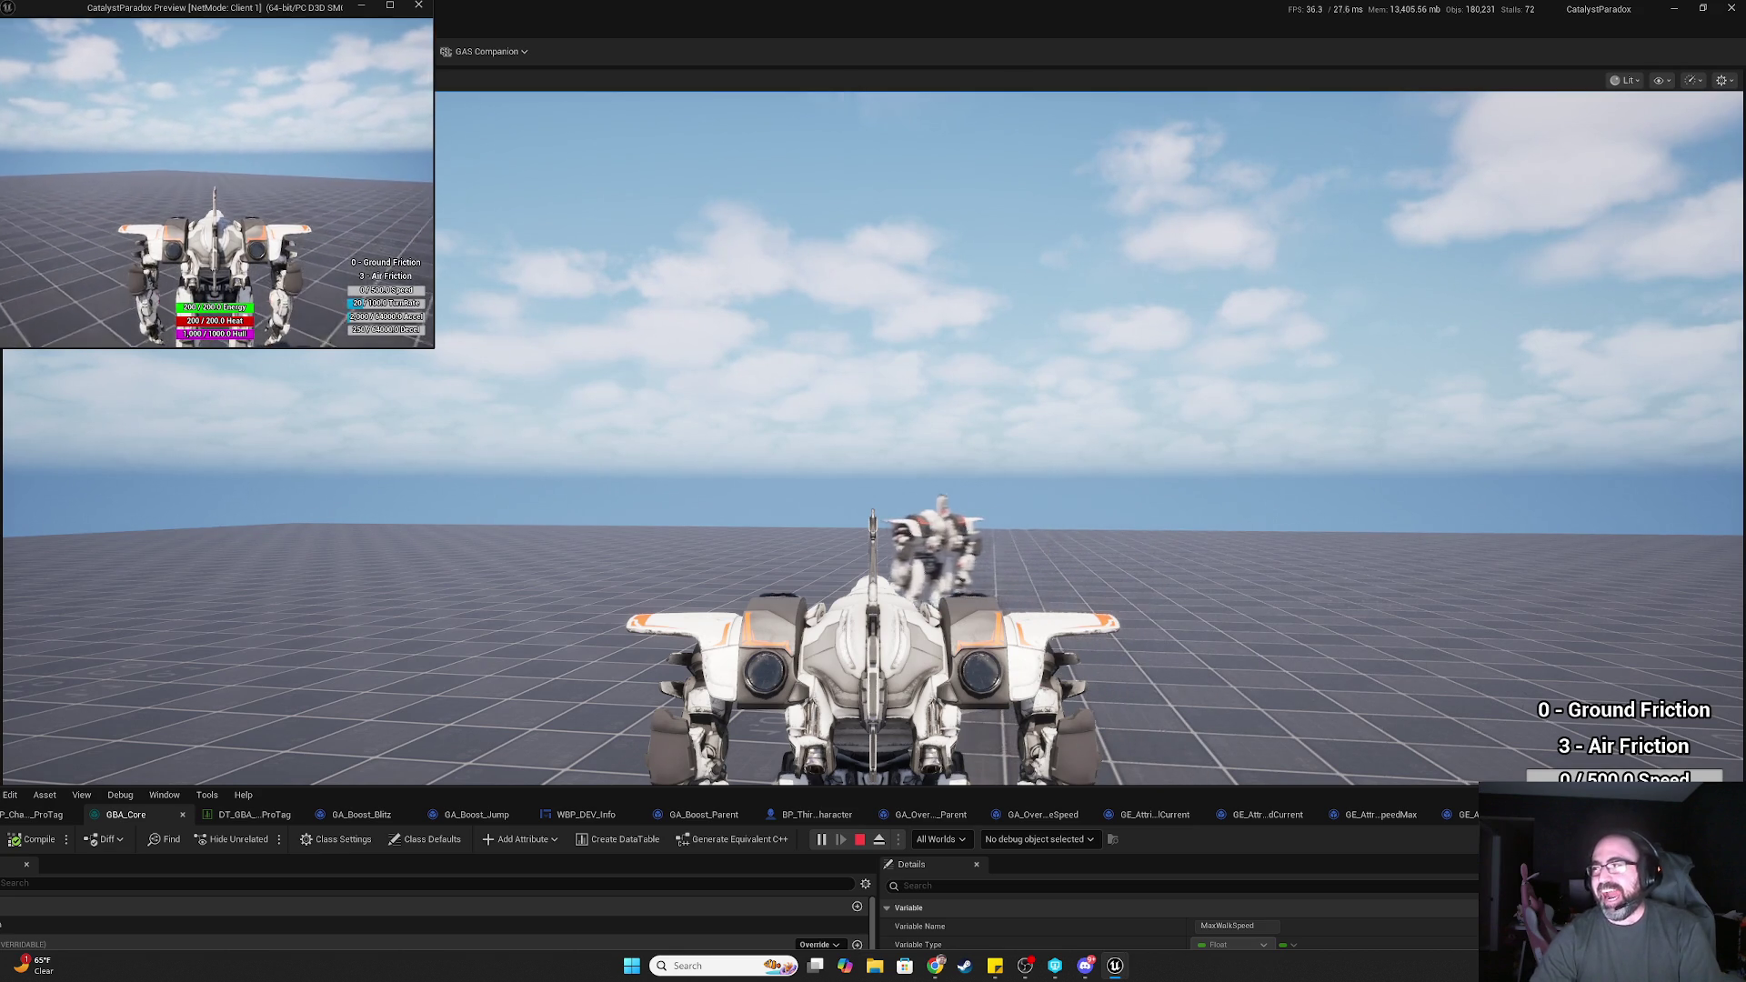
key("d")
left_click(873, 437)
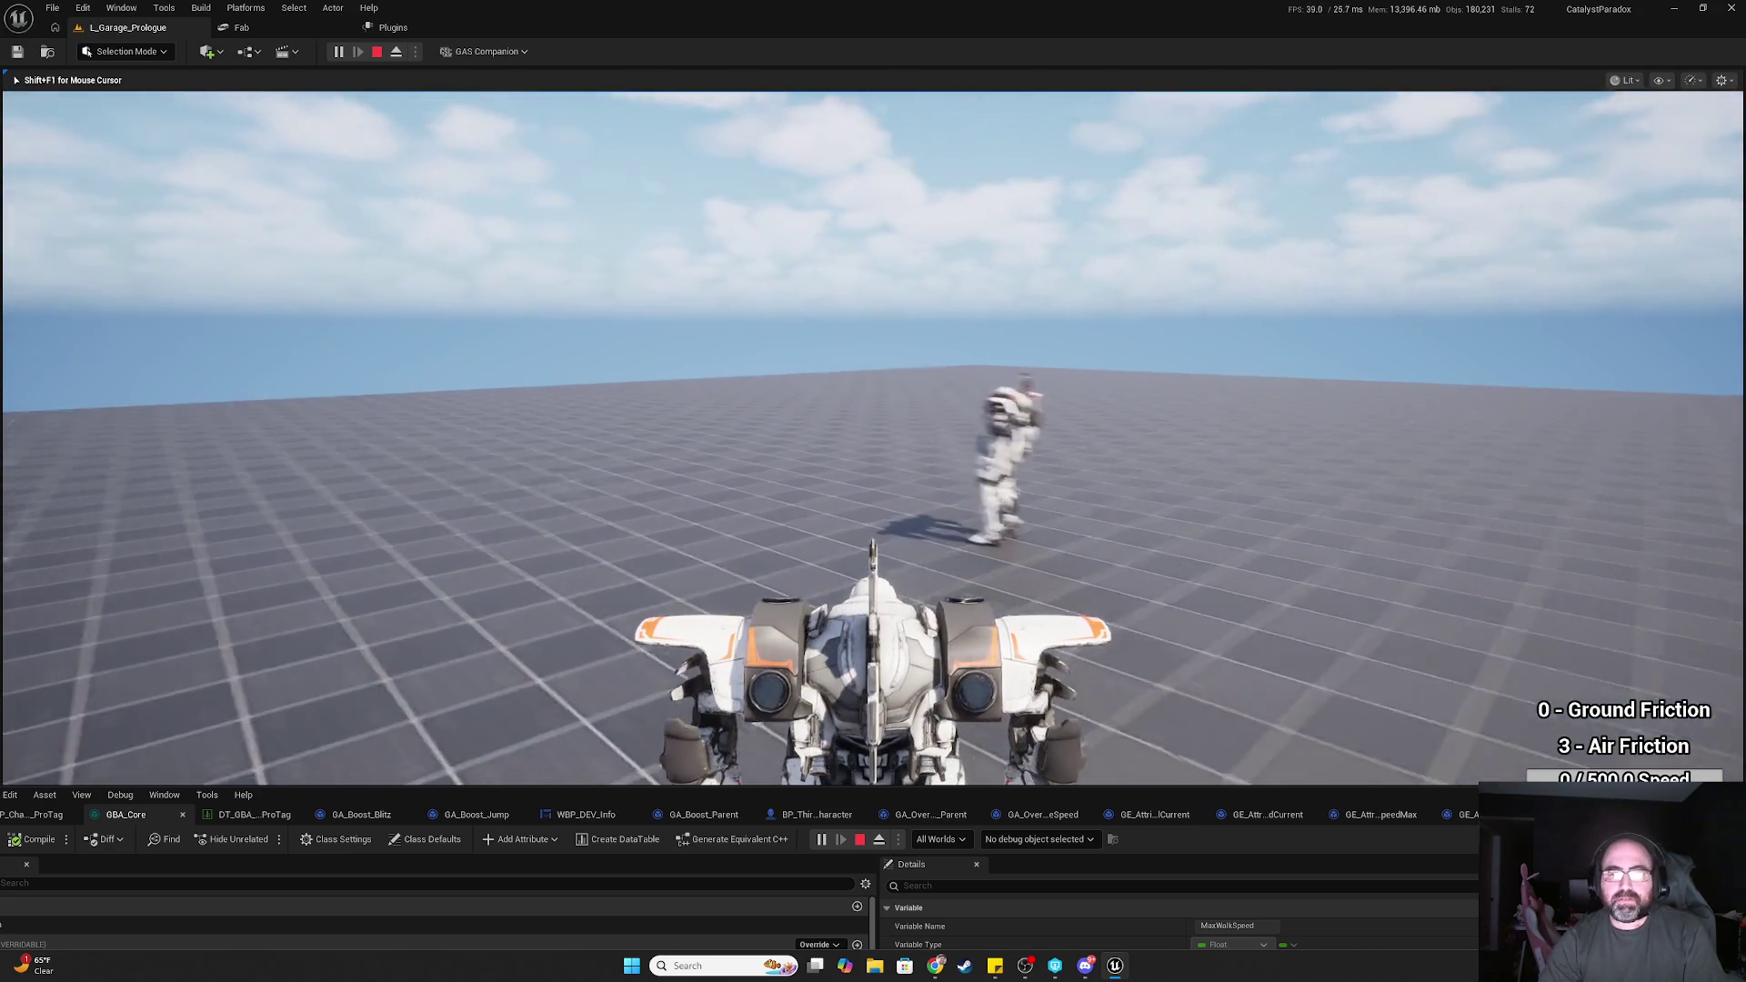
key("Escape")
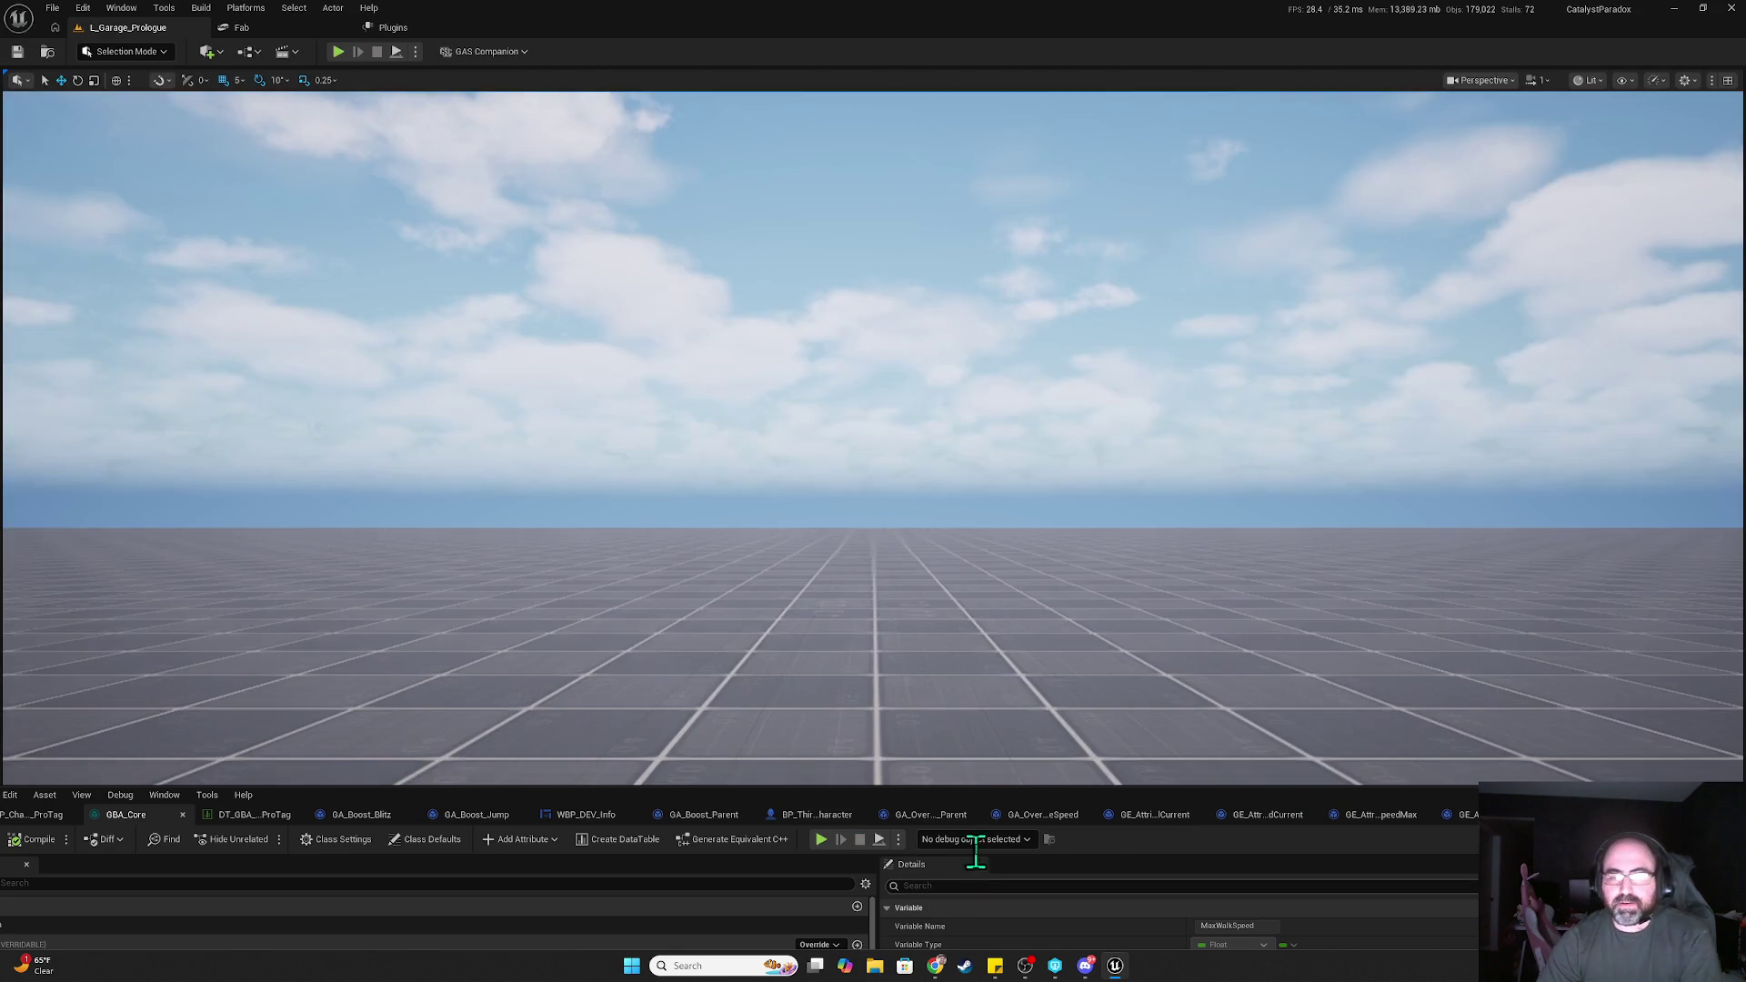
Enlarge the blueprint editor area and dismiss the play options list
mouse_move(955, 799)
left_mouse_down()
mouse_move(955, 265)
mouse_move(955, 285)
left_mouse_up()
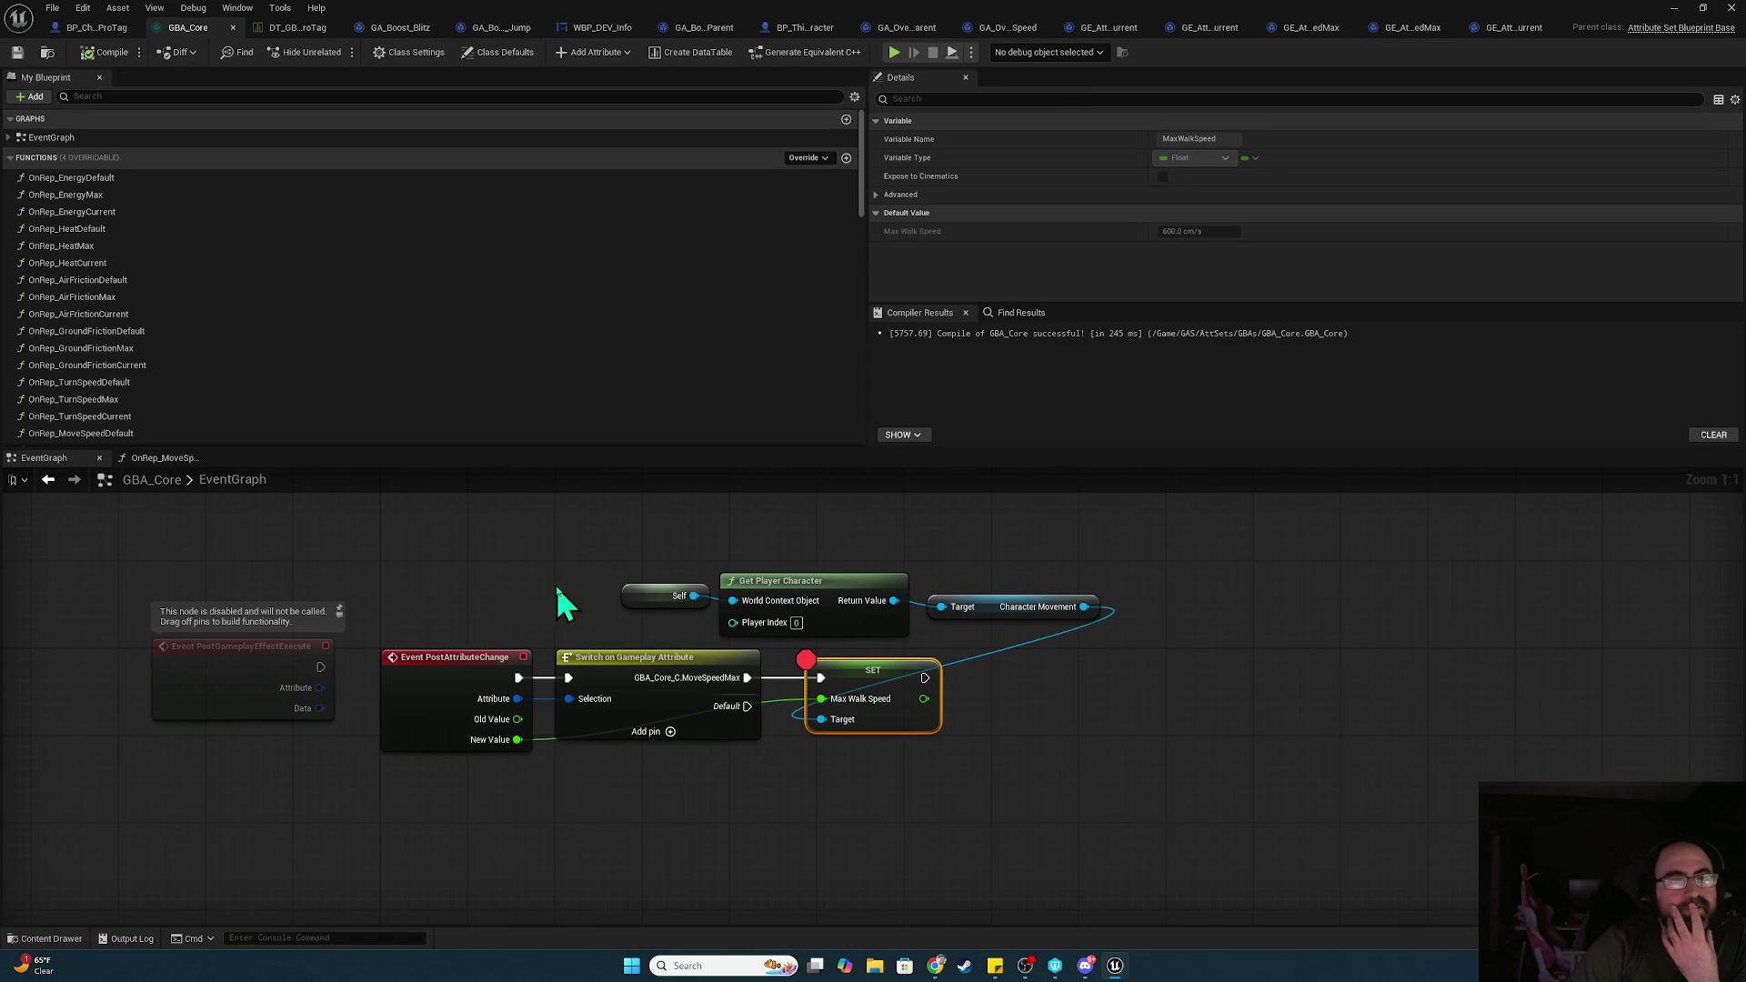
left_click(972, 53)
left_click(964, 284)
Shift the Self, Get Player Character, Character Movement and SET nodes right and wrap them in a comment
mouse_move(555, 535)
left_mouse_down()
mouse_move(1064, 789)
mouse_move(1095, 779)
mouse_move(1110, 737)
left_mouse_up()
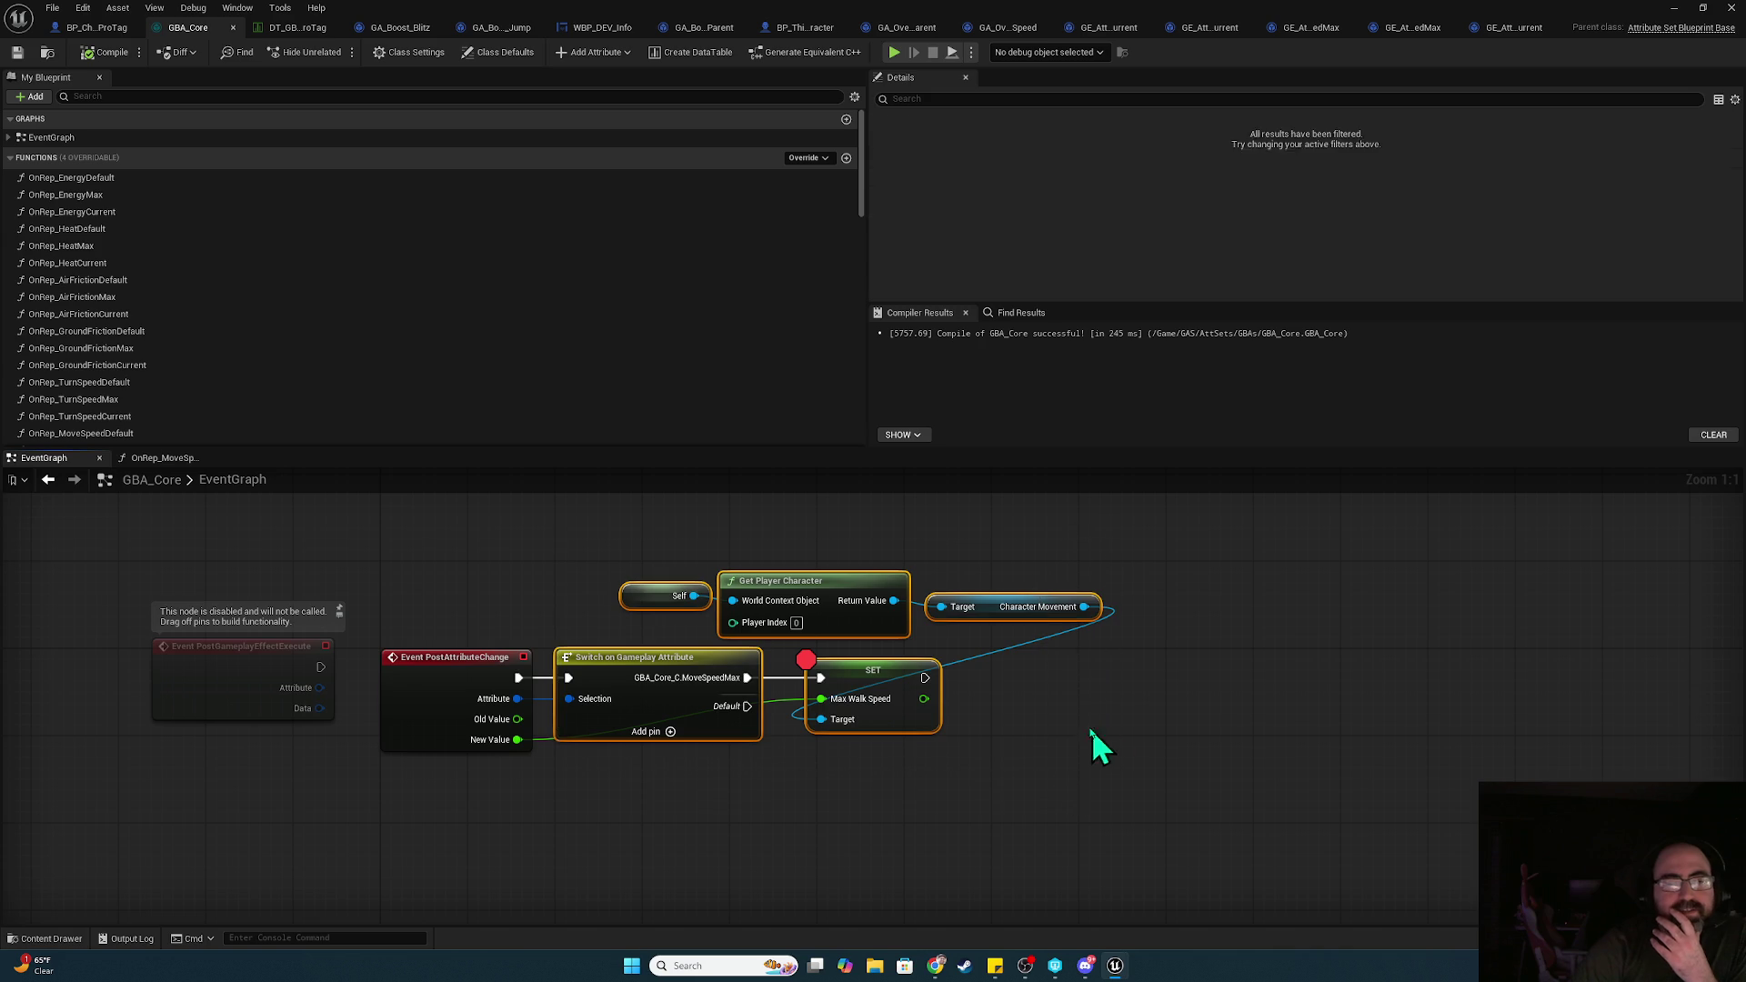
left_click_drag(655, 556, 998, 637)
left_click(873, 719, "ctrl")
left_click_drag(887, 681, 1073, 684)
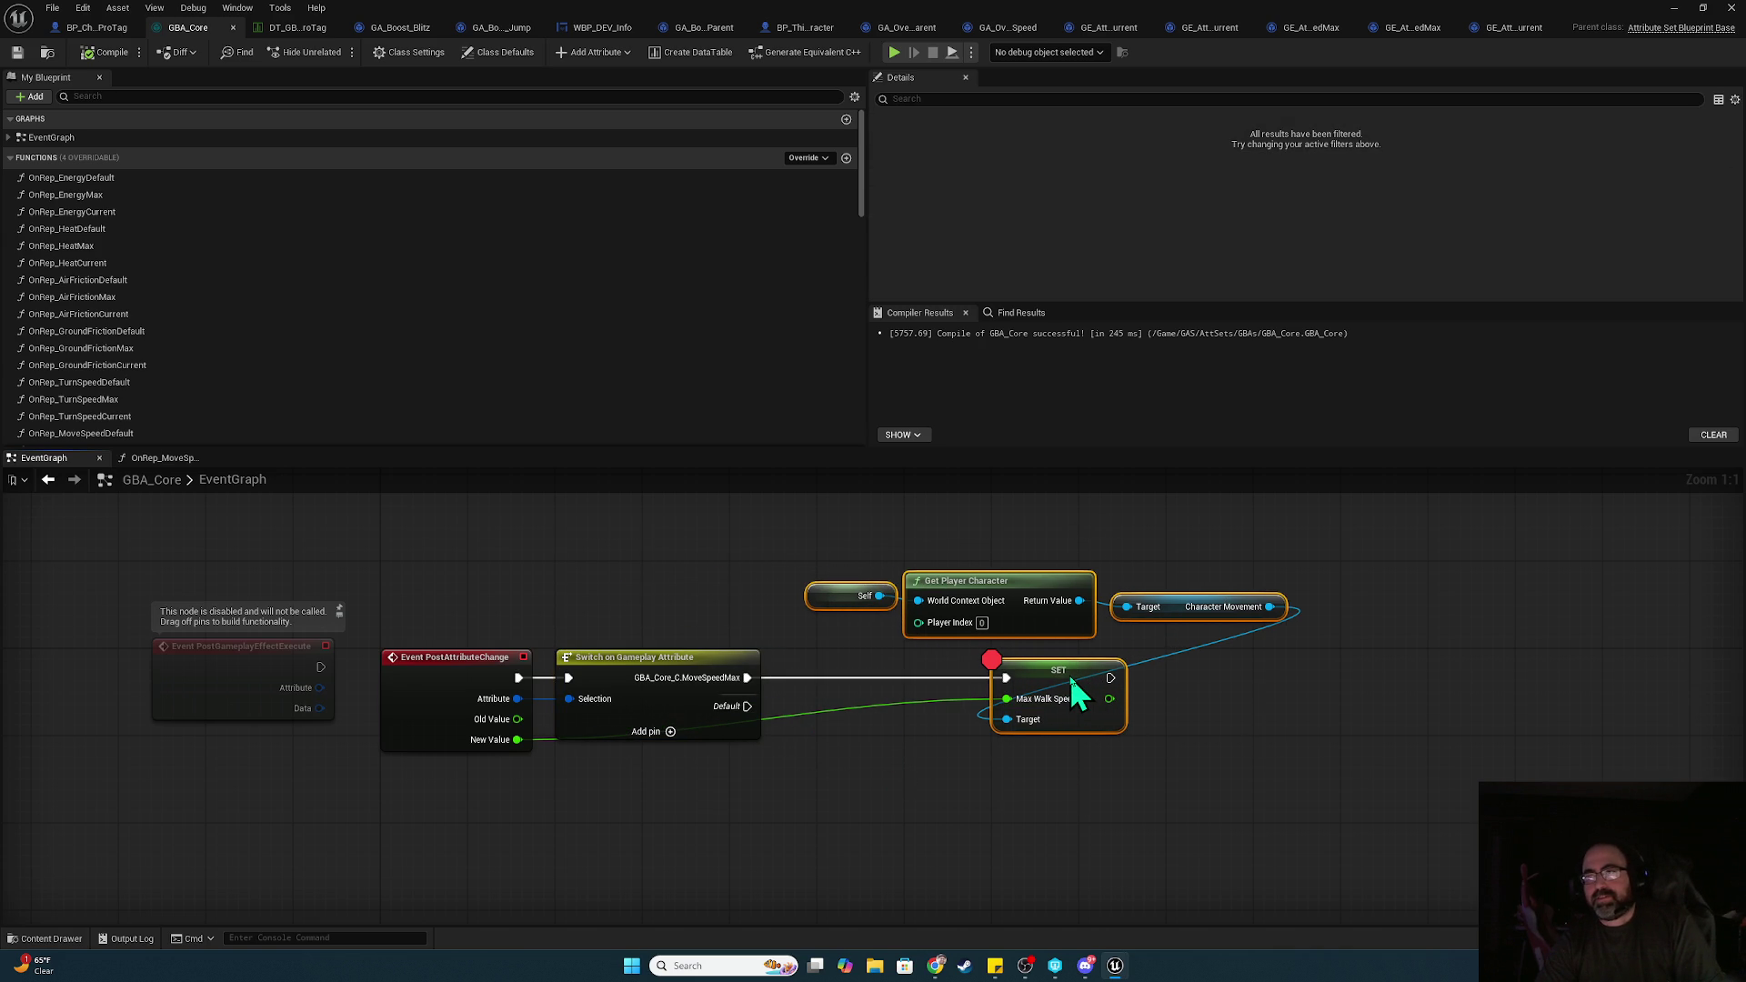
key("c")
type("Every time MaxSpeed is changed,")
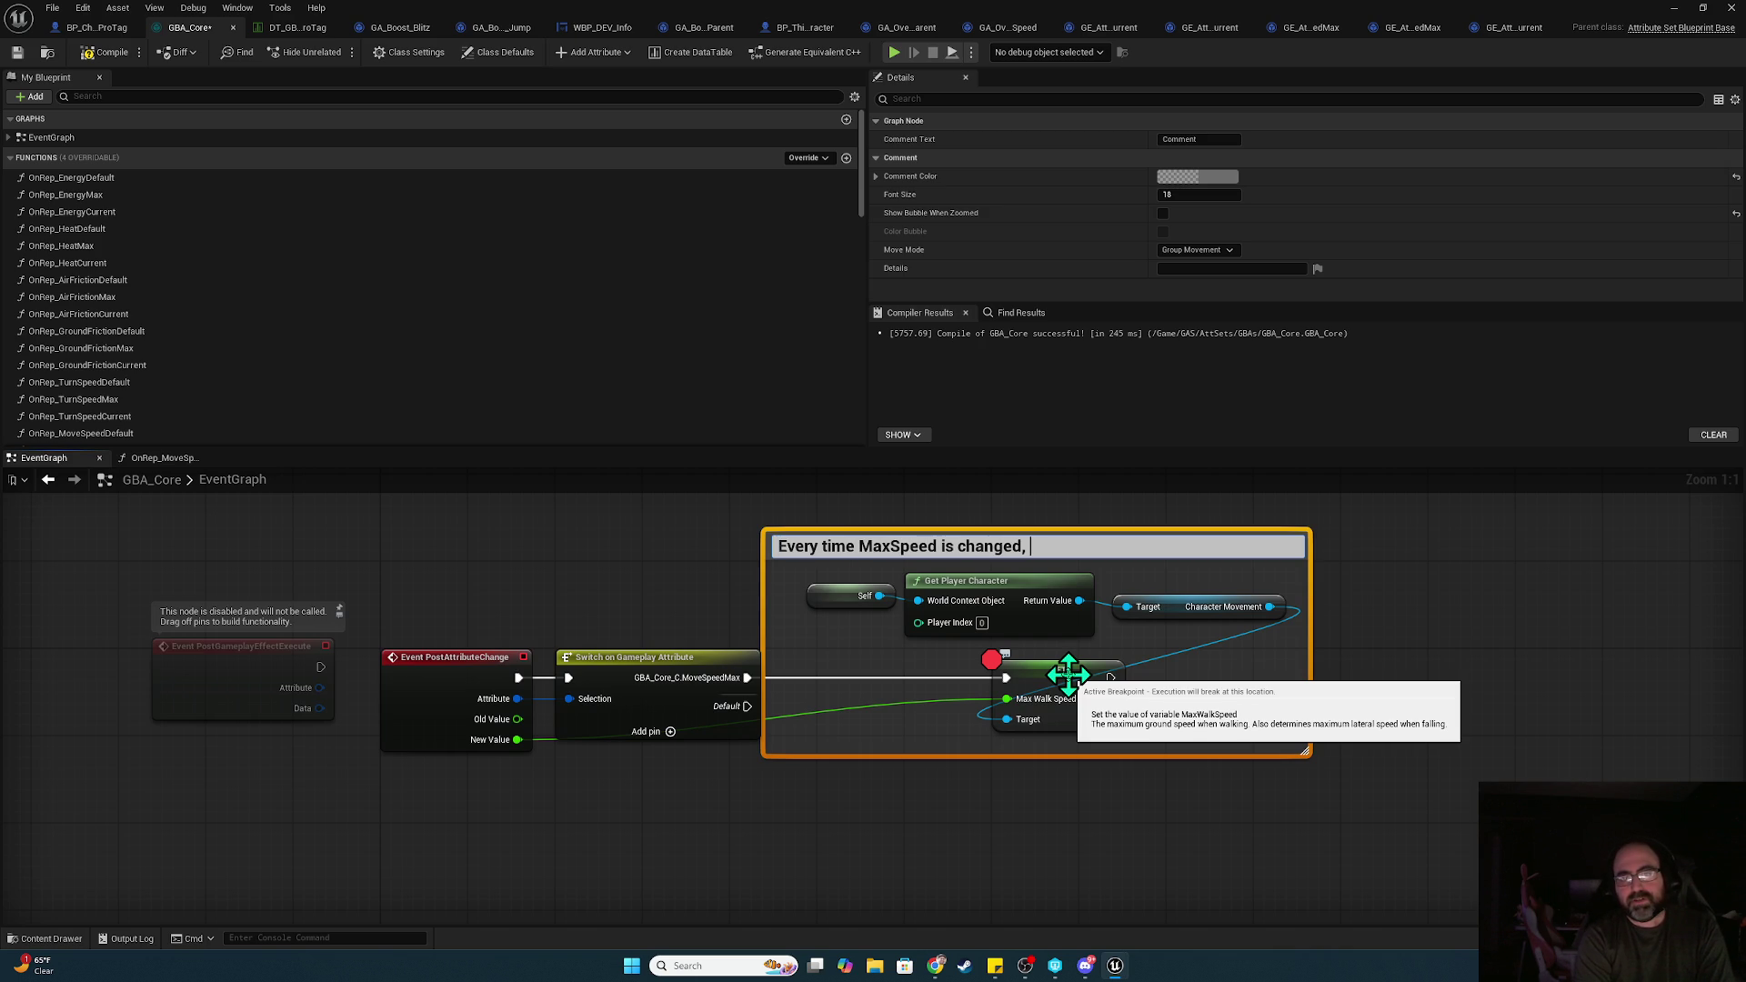
Finish the comment title so it covers Att_MaxSpeed changes updating and replicating MaxWalkSpeed
key("ctrl+Left")
type("Att")
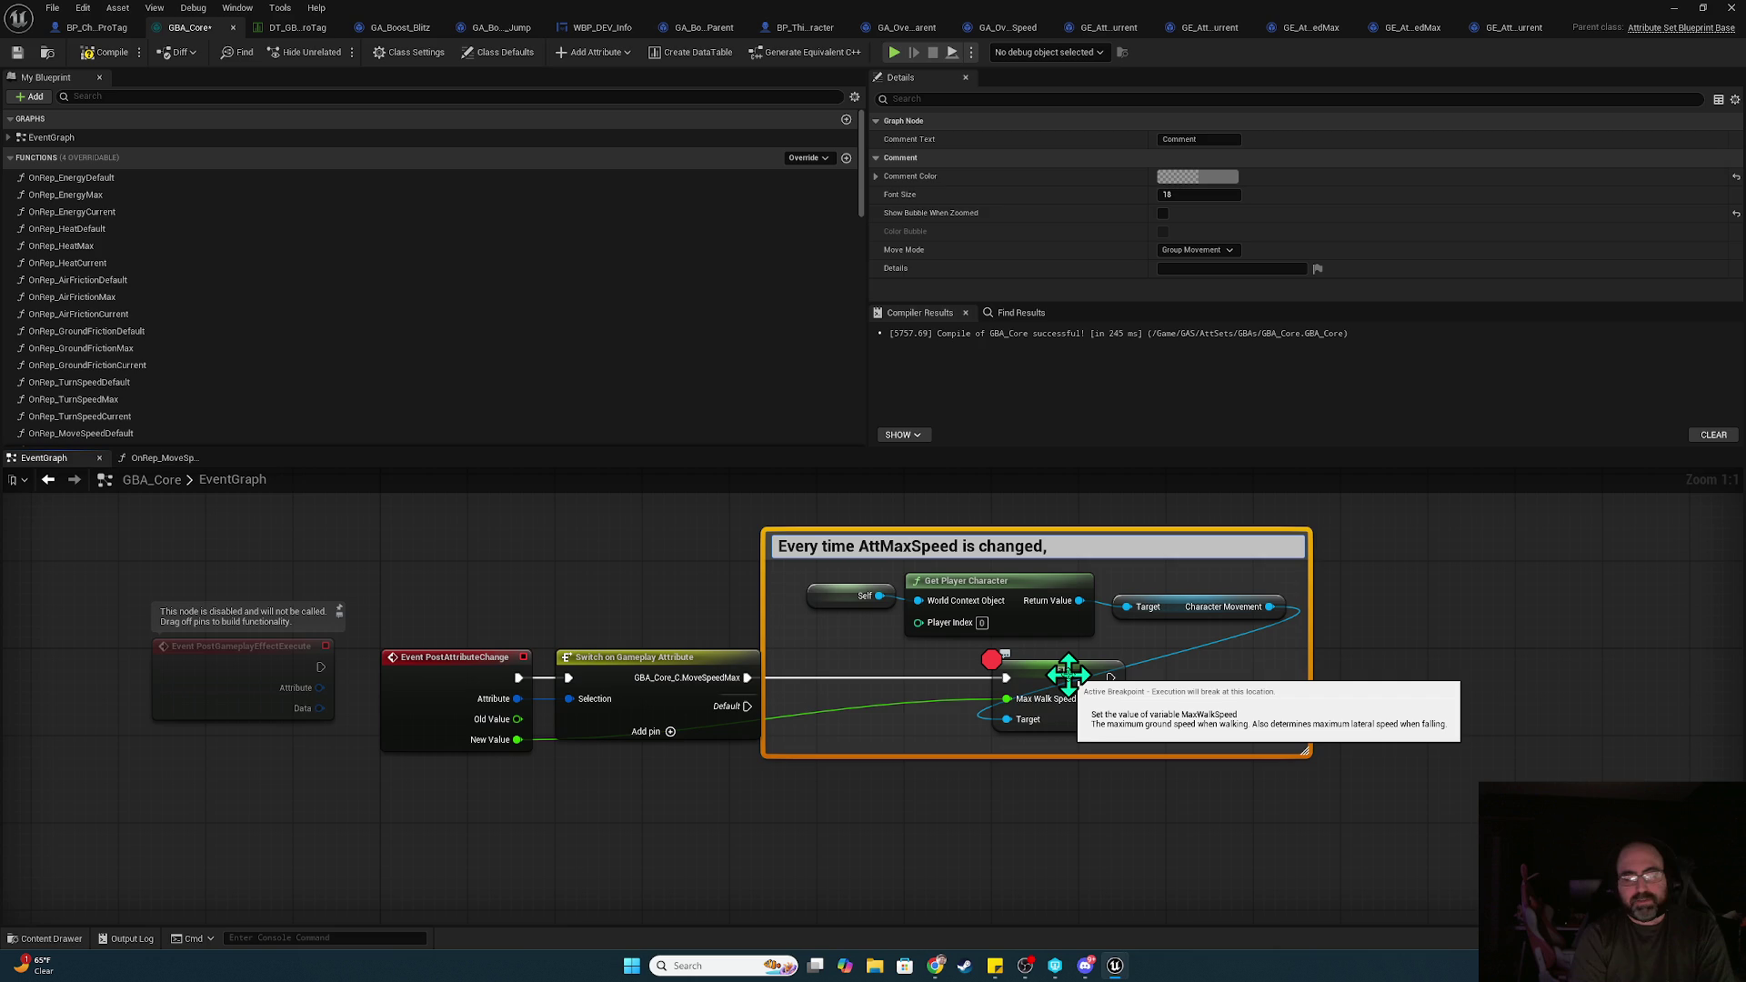
type("_")
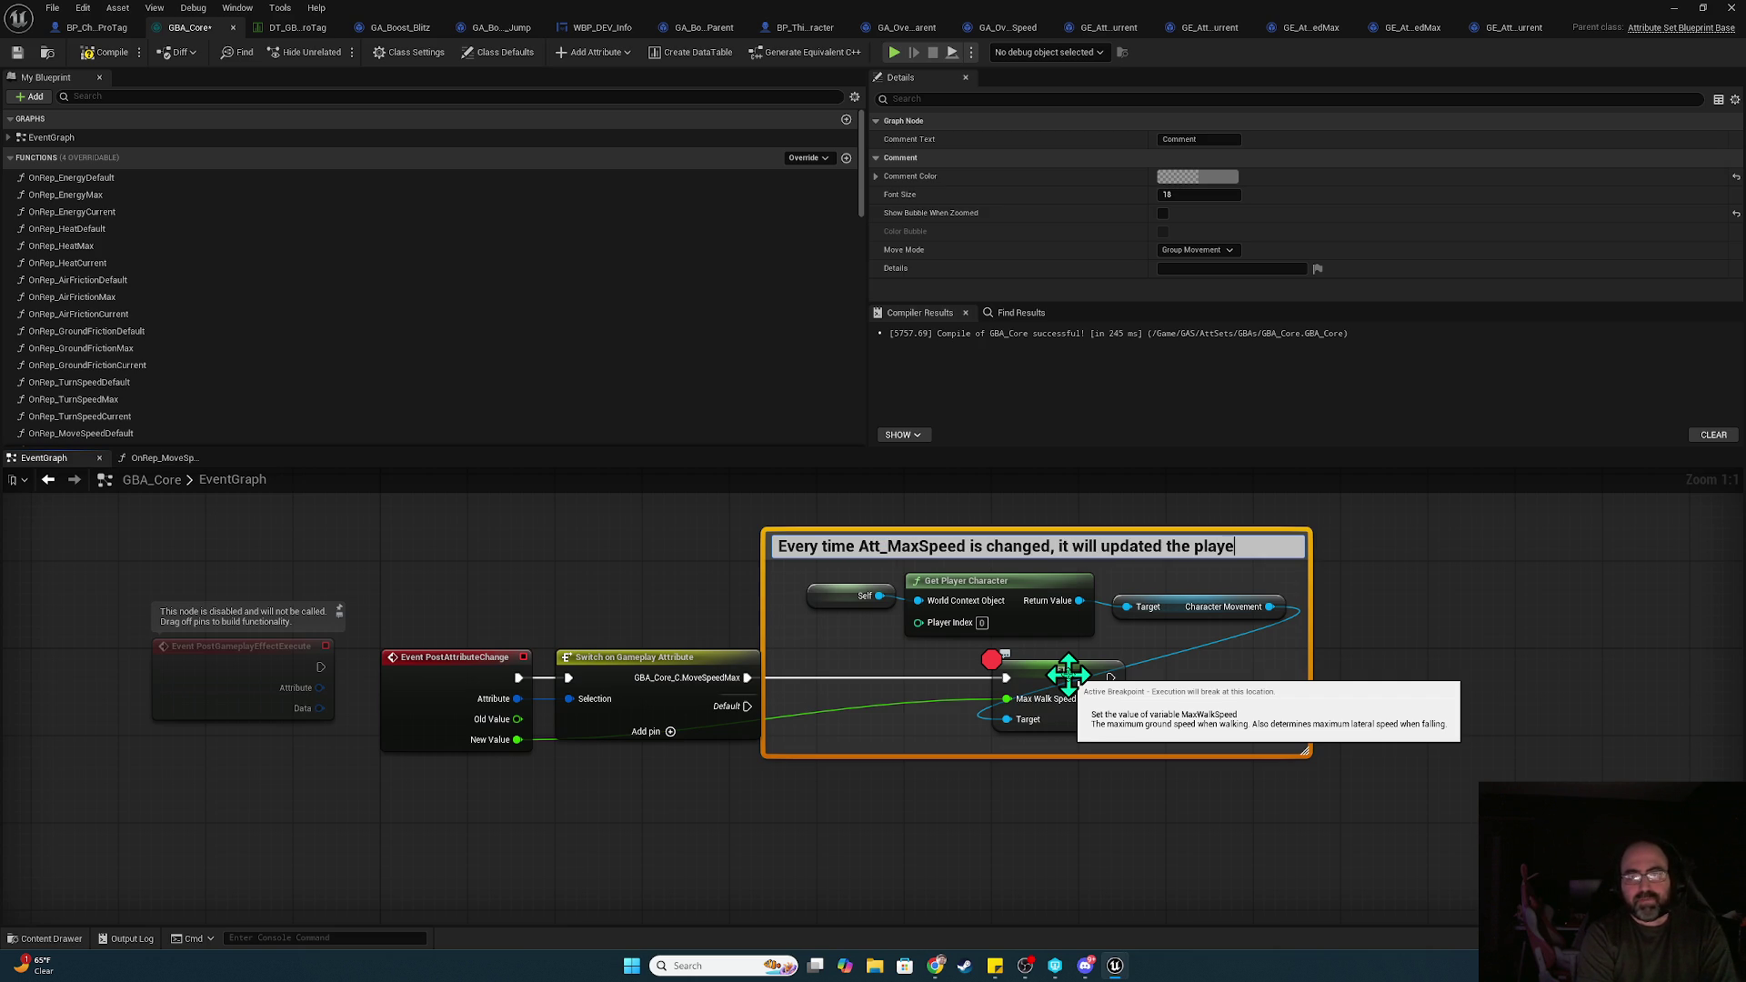
type("ter's Character Movement MaxWalkSpeed")
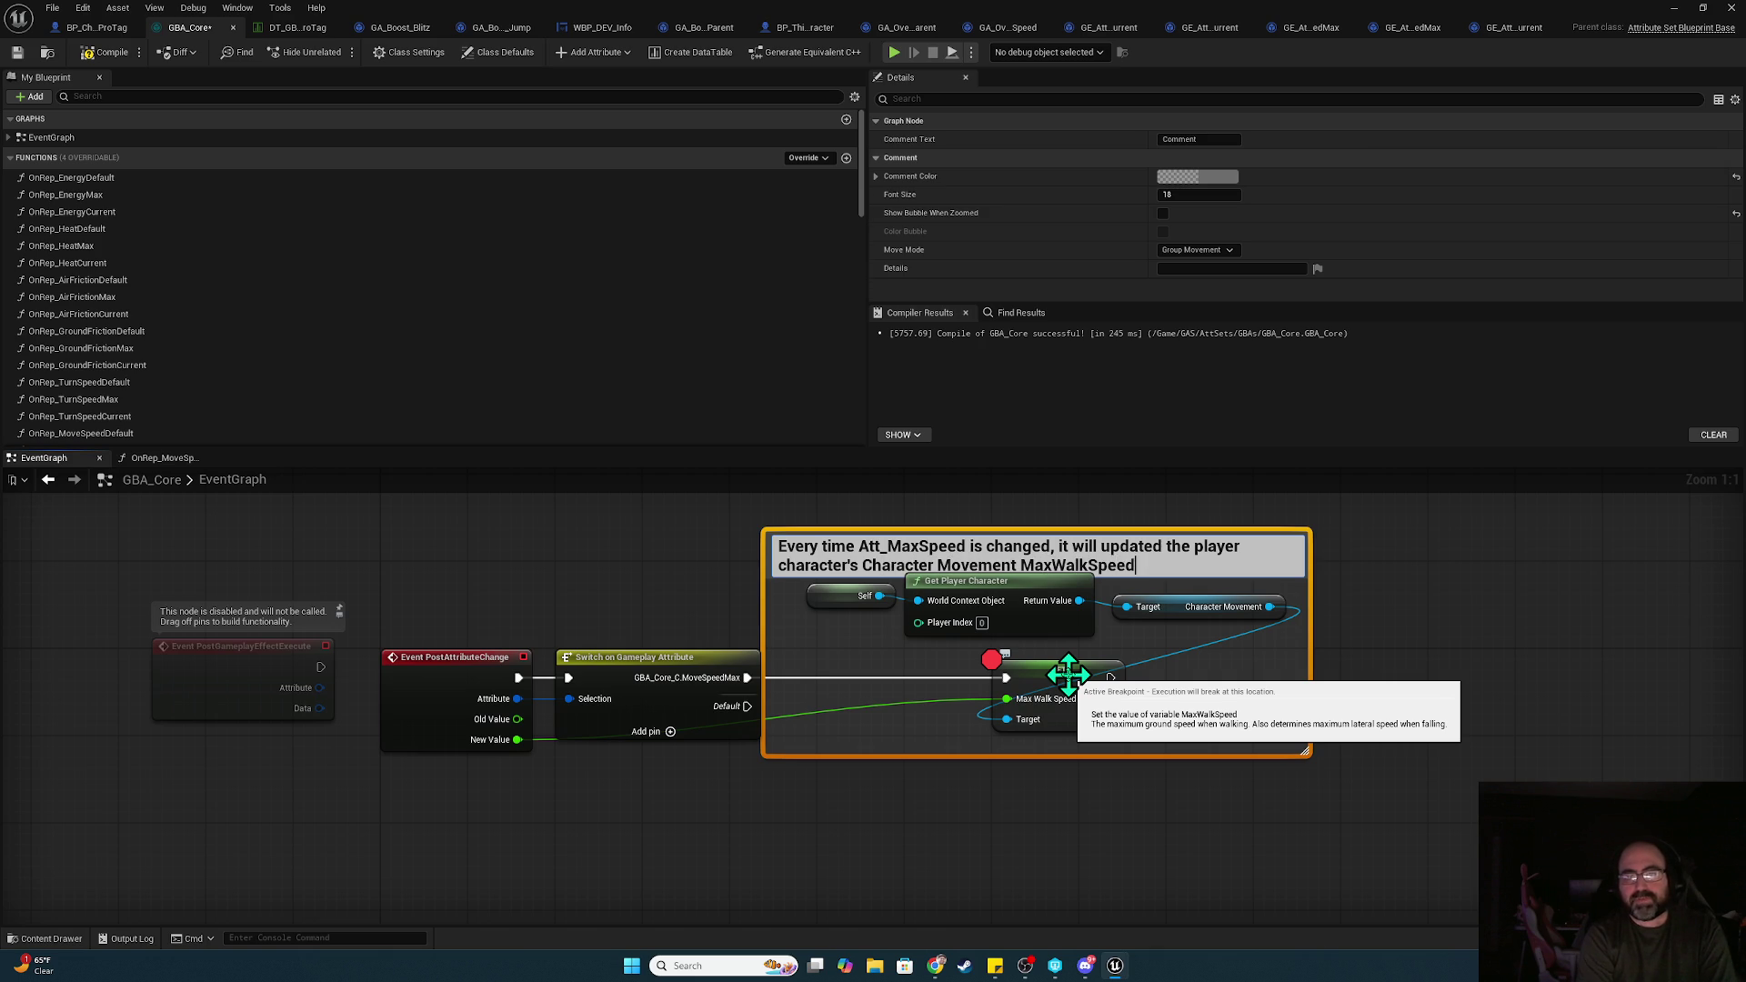
key("Return")
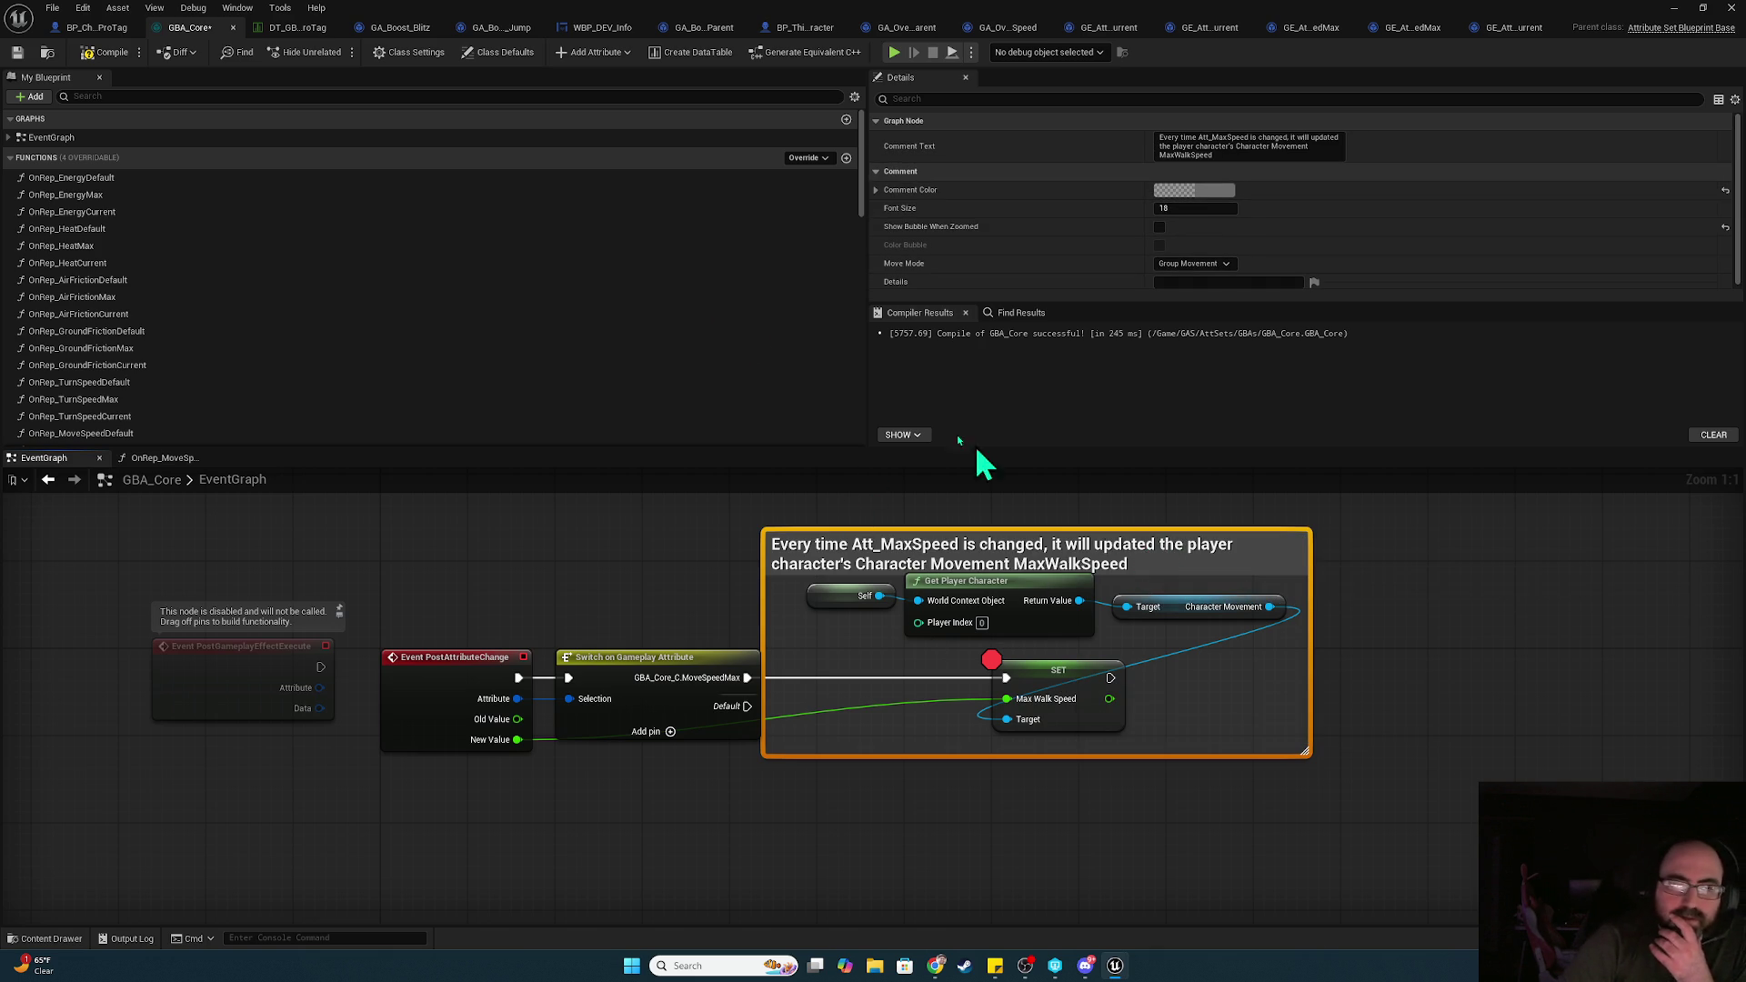
double_click(1132, 545)
left_click(1153, 564)
type("a")
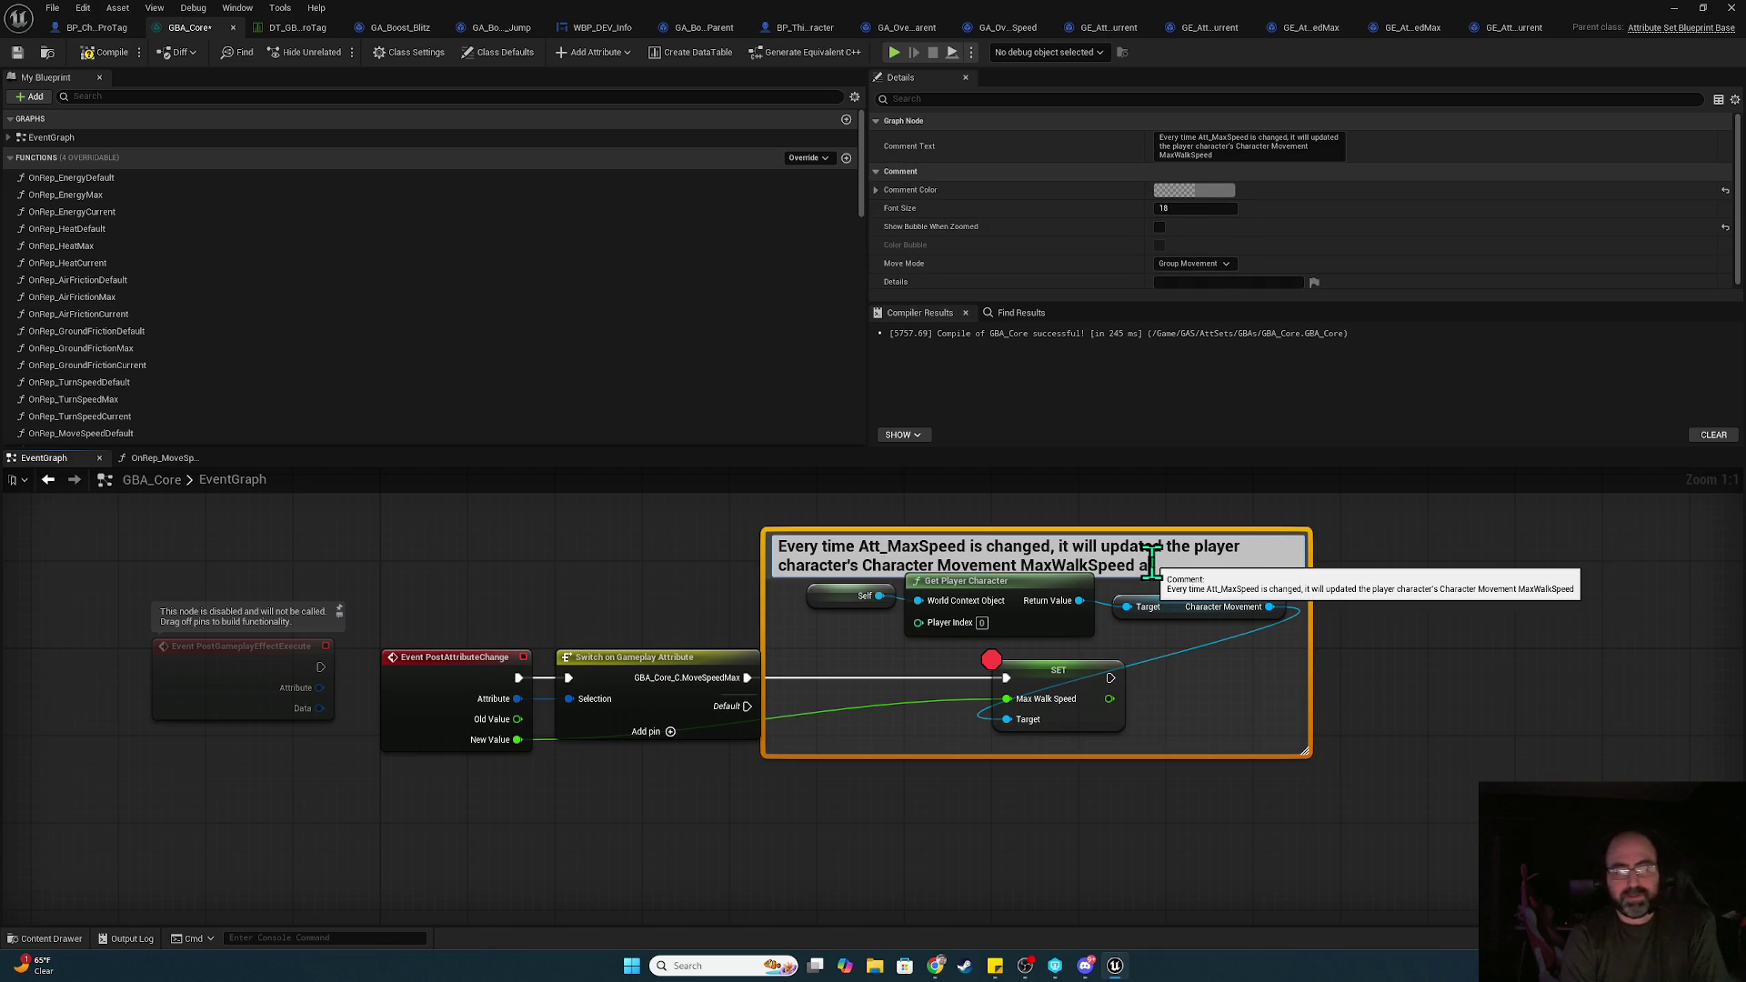
type("cate it")
key("Return")
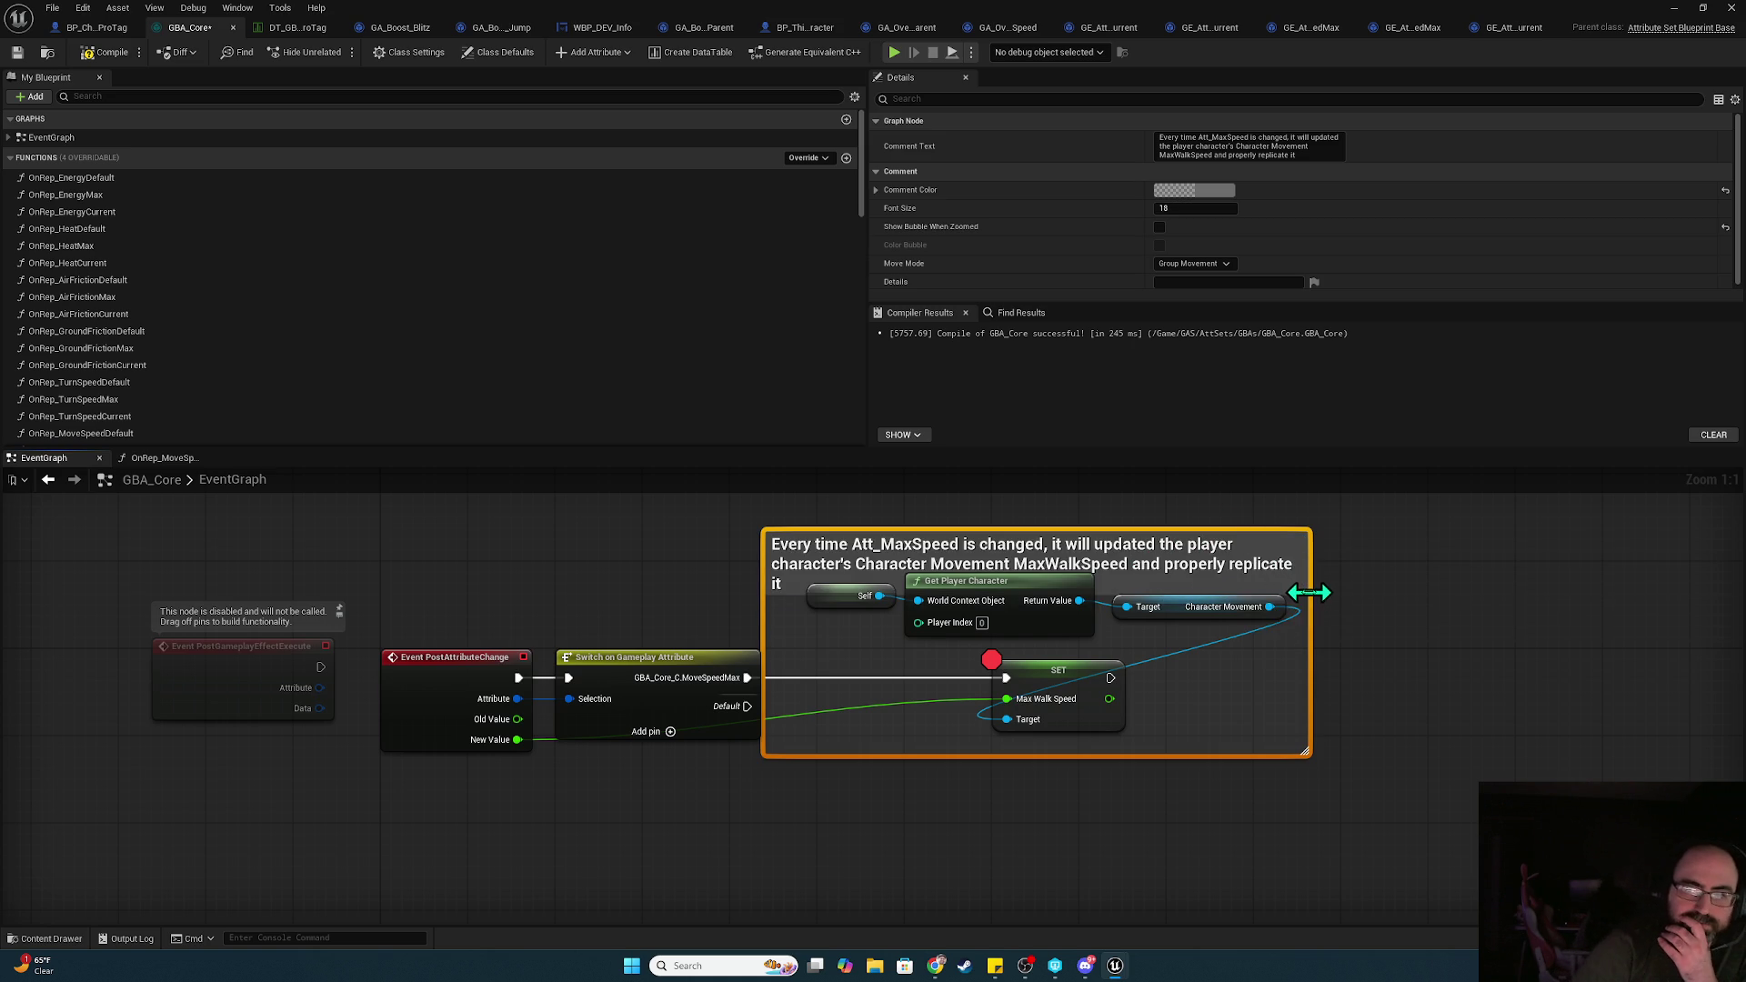
Widen the comment box and move the Self, Get Player Character and Character Movement nodes below it
left_click_drag(1294, 585, 1366, 585)
mouse_move(1247, 643)
left_mouse_down()
mouse_move(868, 597)
mouse_move(653, 830)
left_mouse_up()
key("Escape")
mouse_move(834, 597)
left_mouse_down()
mouse_move(610, 799)
mouse_move(528, 795)
mouse_move(711, 773)
left_mouse_up()
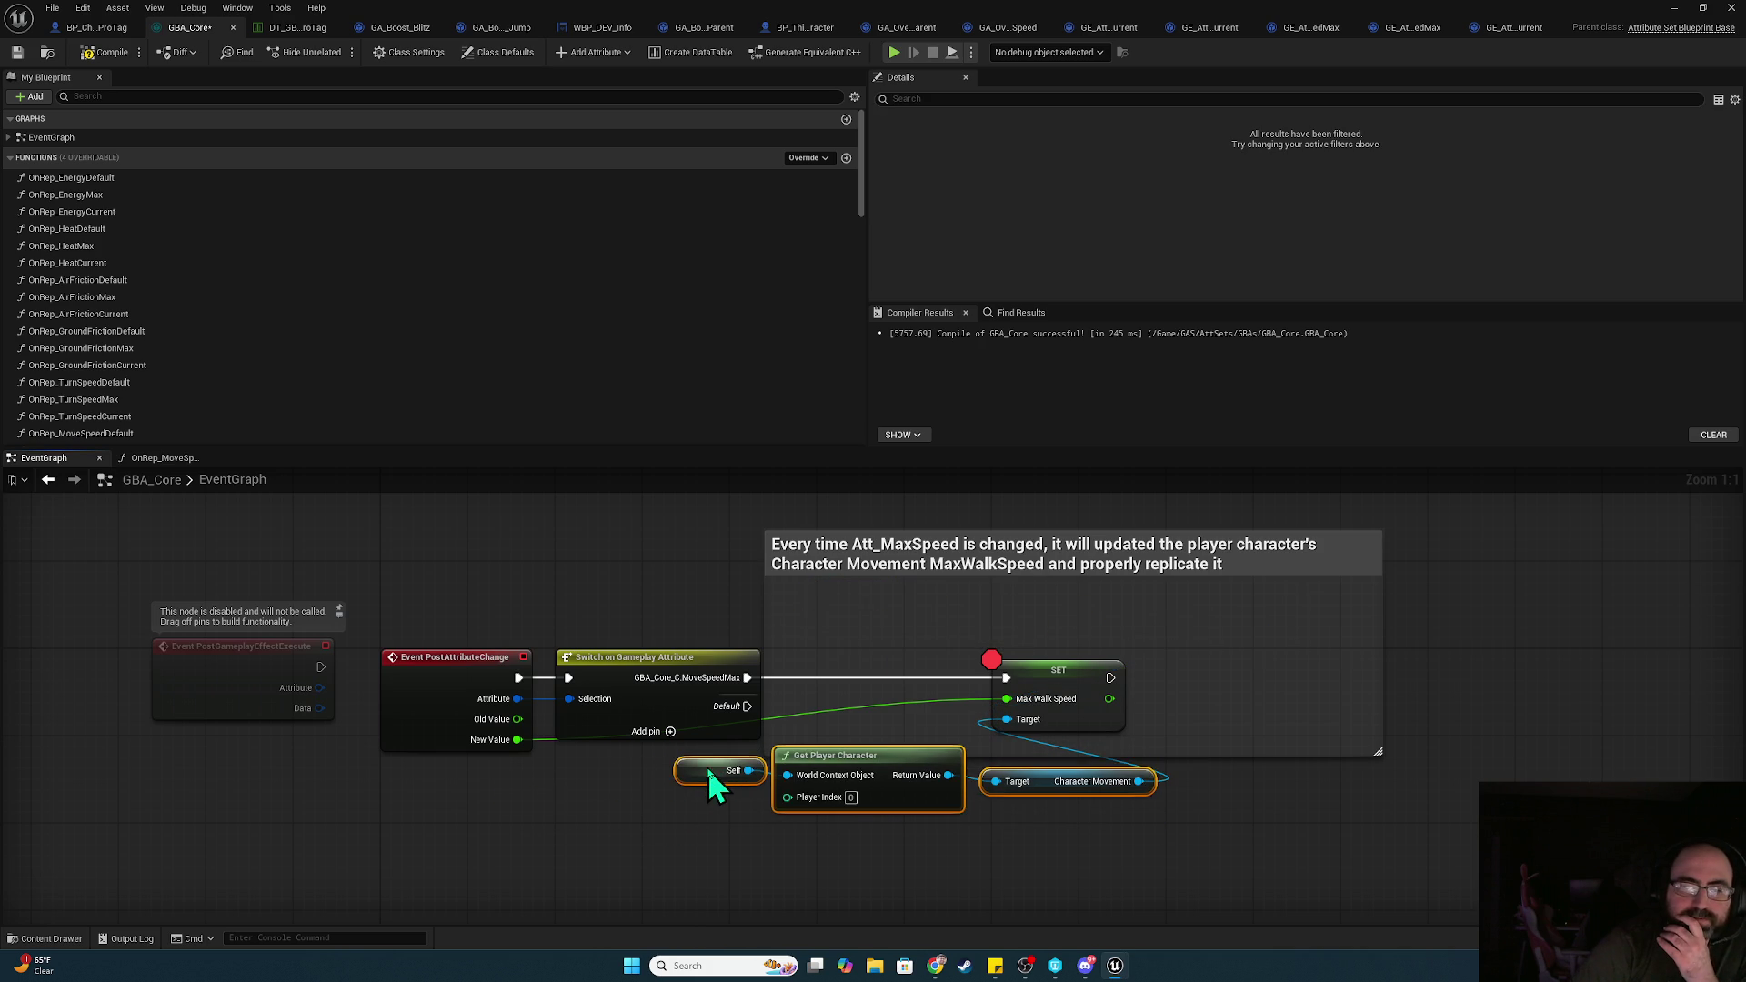
Rearrange the Self, Get Player Character and Character Movement lookup nodes beneath the comment
left_click_drag(875, 844, 744, 748)
mouse_move(859, 761)
left_mouse_down()
mouse_move(1071, 826)
mouse_move(1077, 813)
left_mouse_up()
left_click(926, 821)
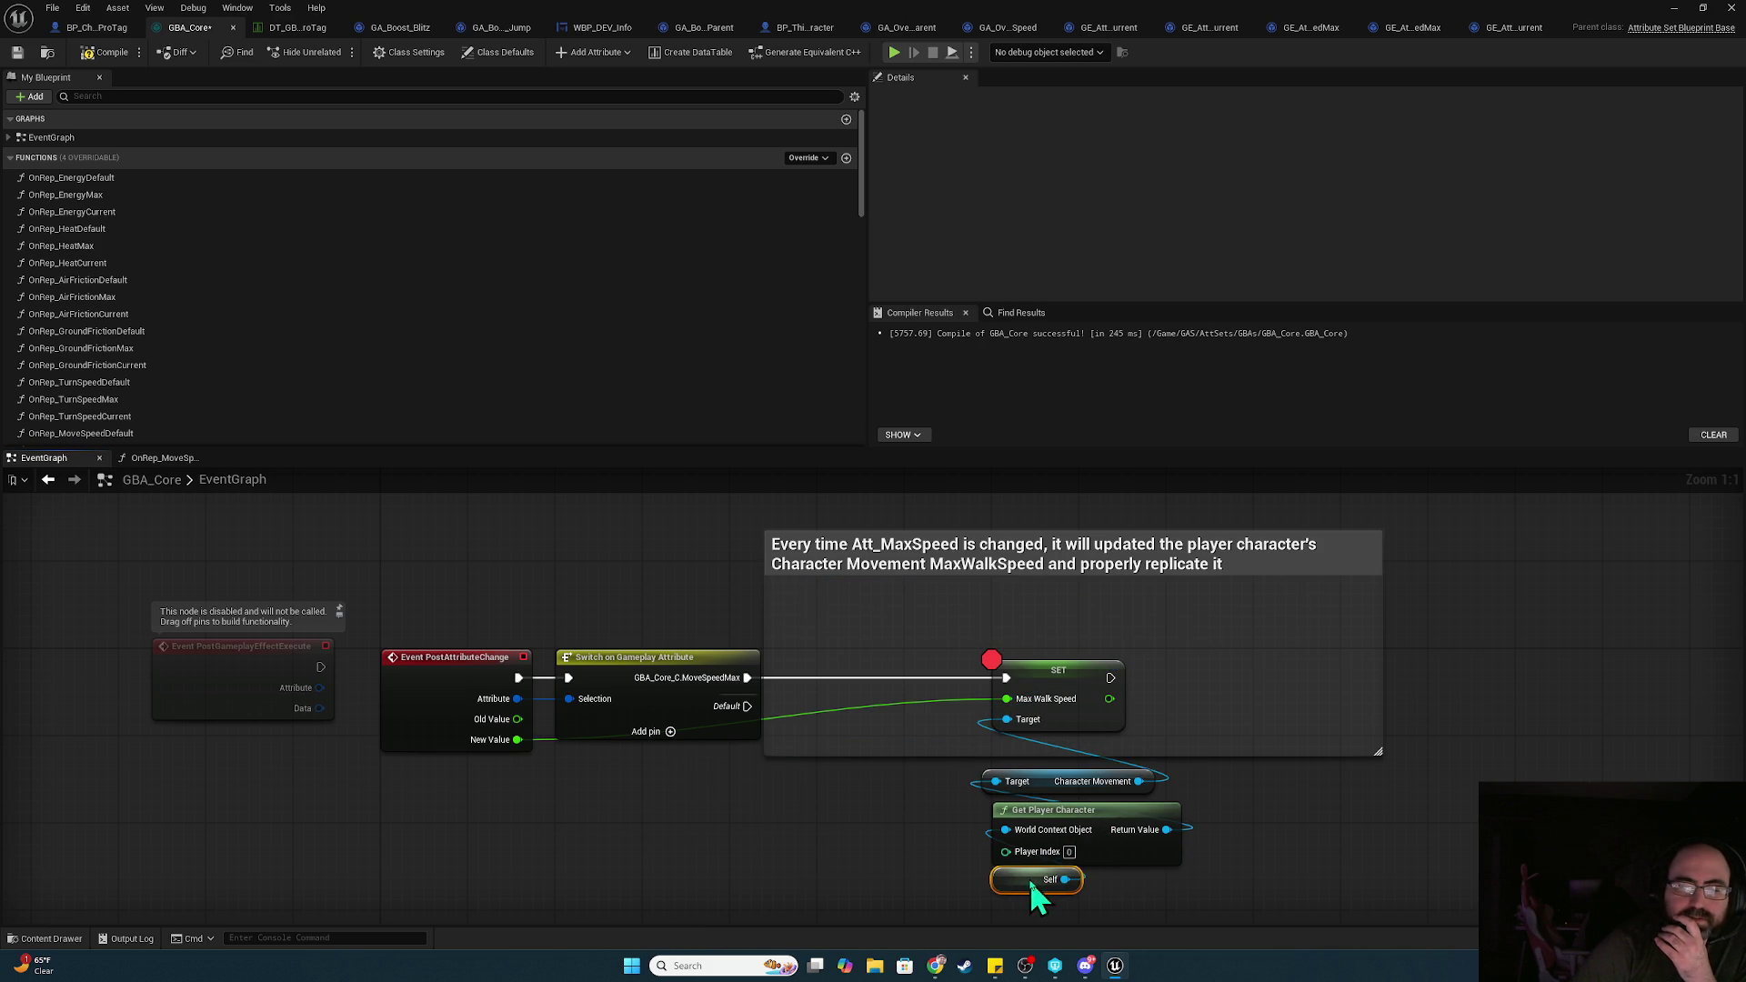
mouse_move(1172, 917)
left_mouse_down()
mouse_move(1048, 779)
mouse_move(1057, 741)
left_mouse_up()
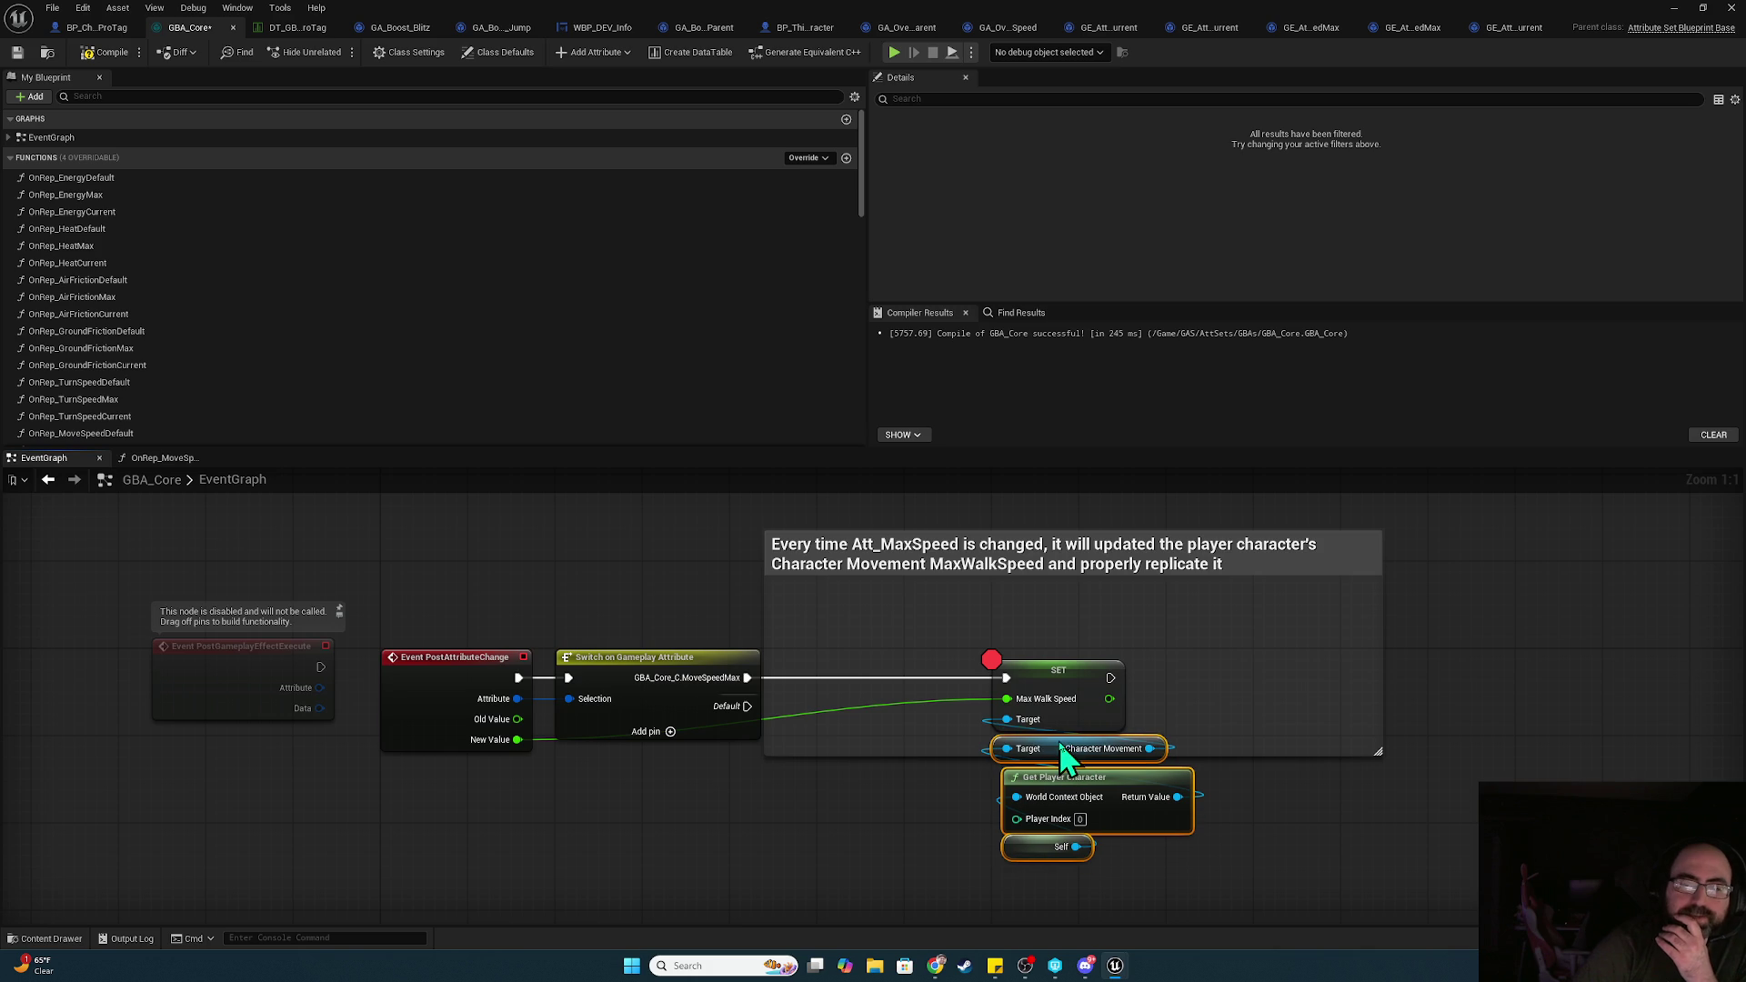
left_click(1079, 751, "ctrl")
left_click_drag(1142, 806, 1110, 810)
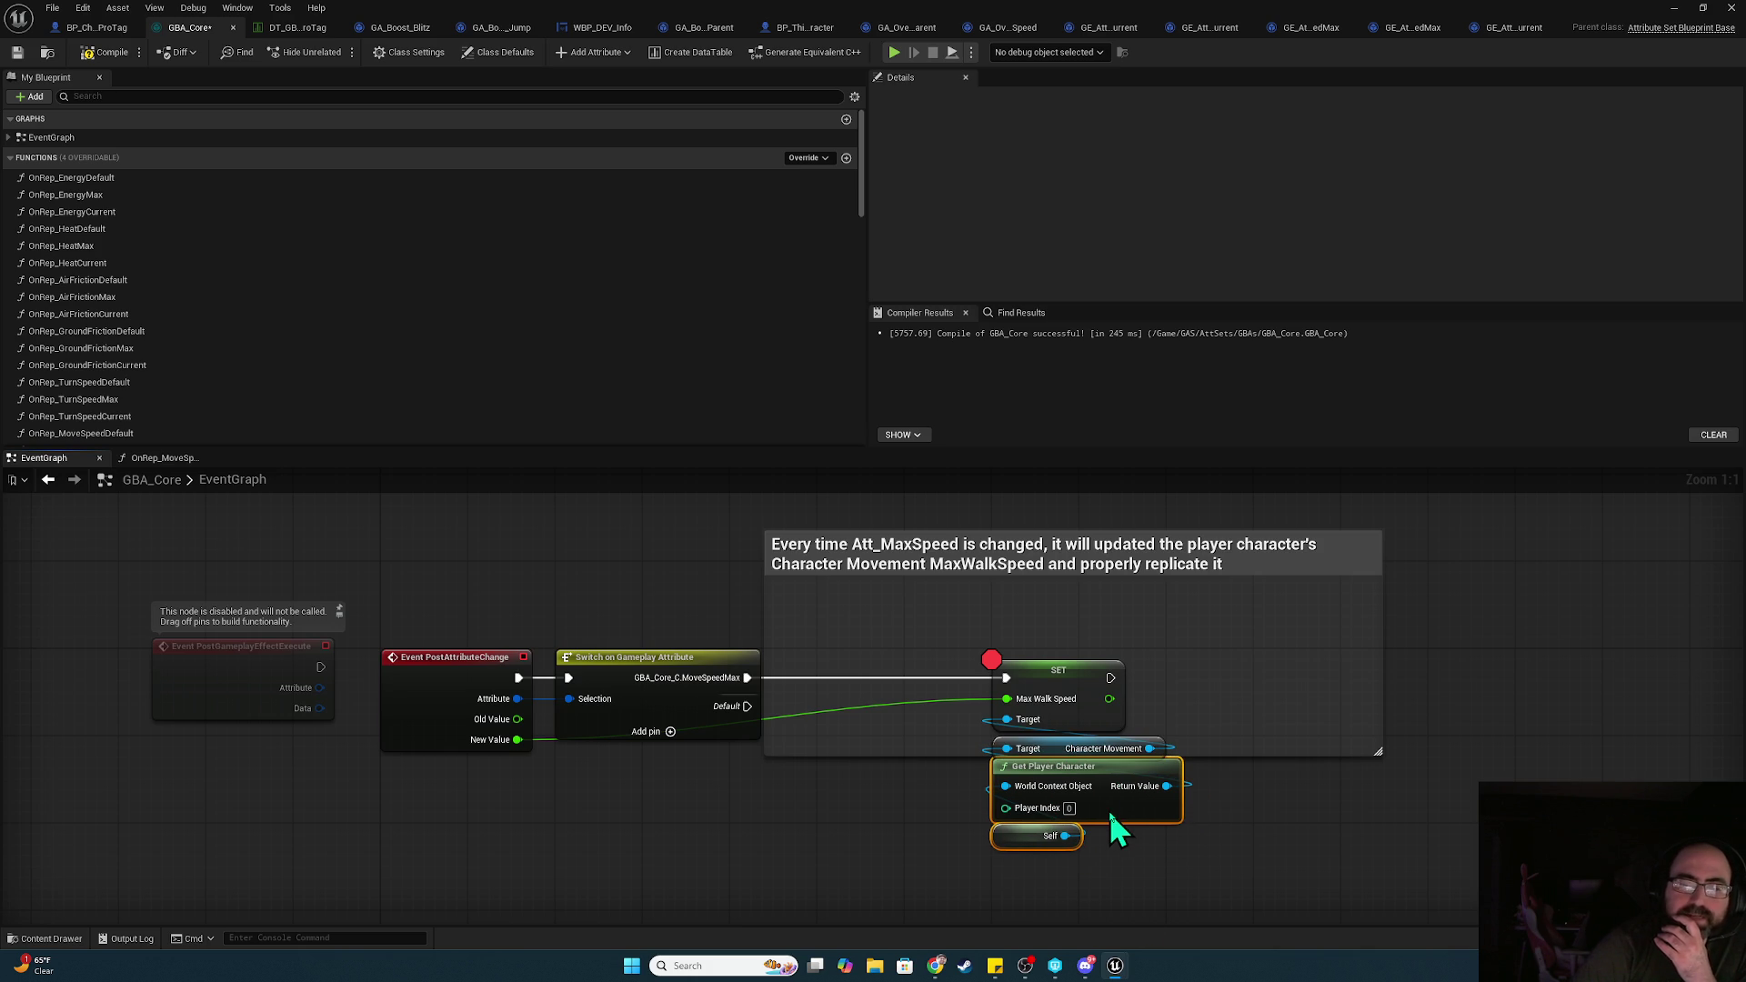
left_click(994, 726)
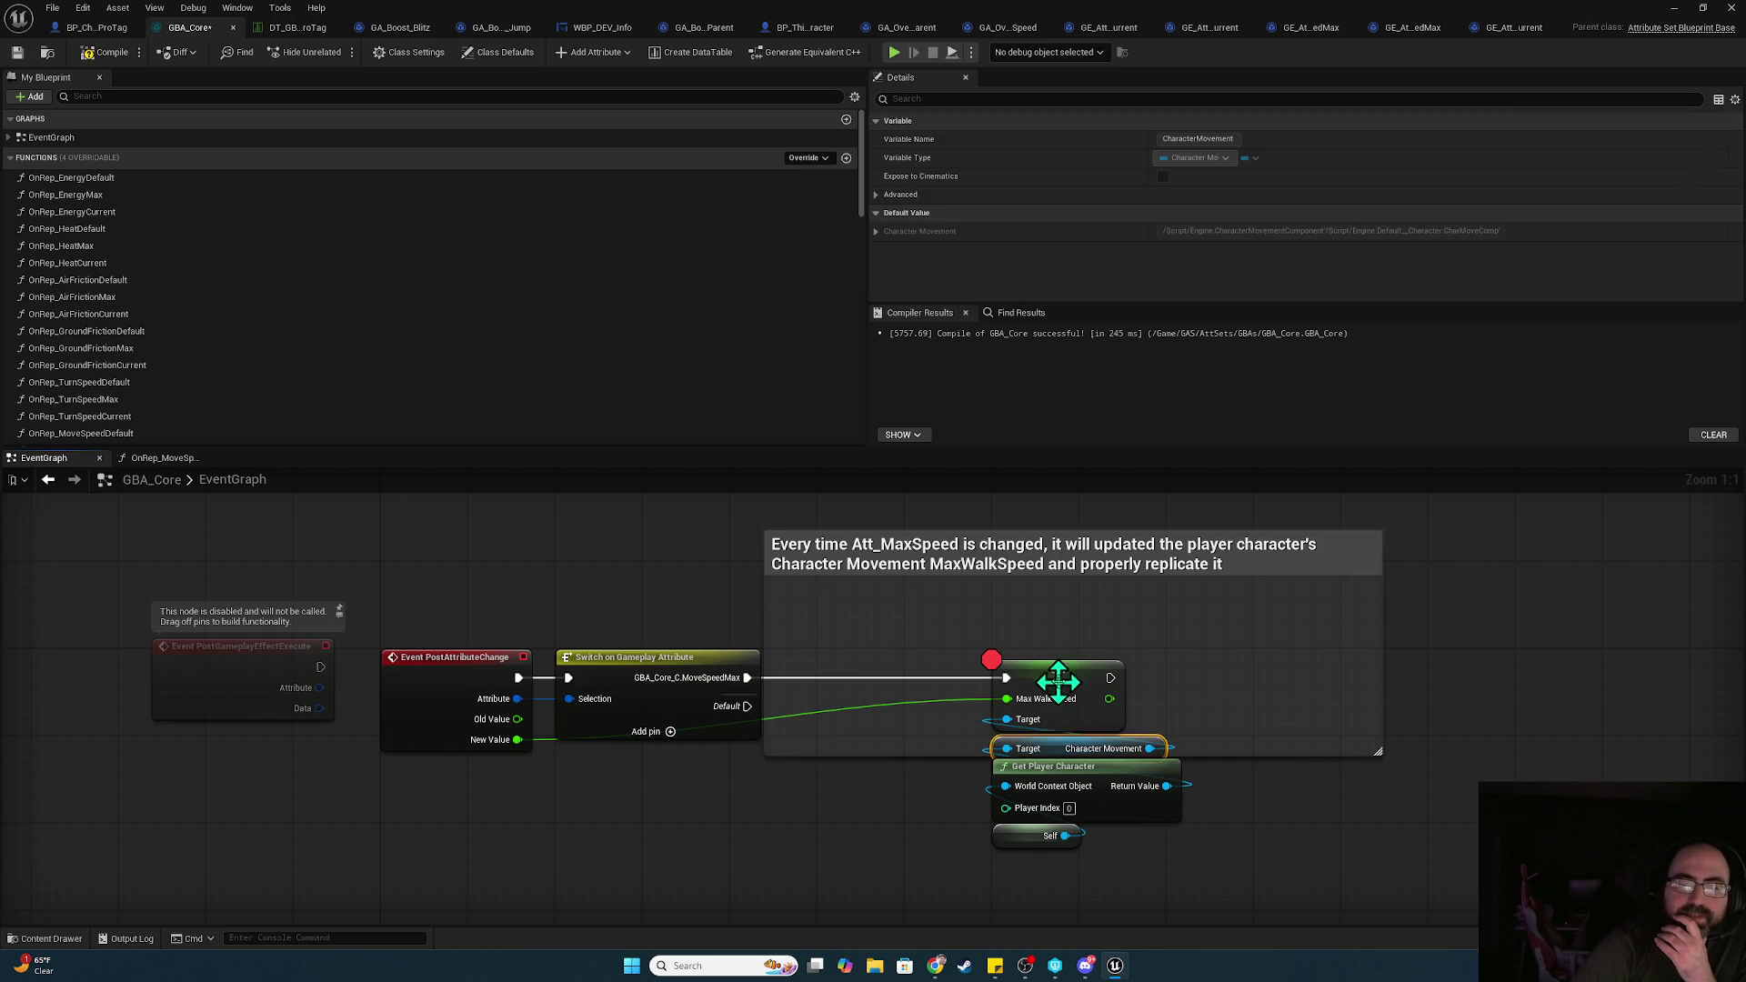
Add a reroute point on the New Value wire and shift the Switch and SET chain right
double_click(831, 713)
left_click_drag(831, 713, 607, 742)
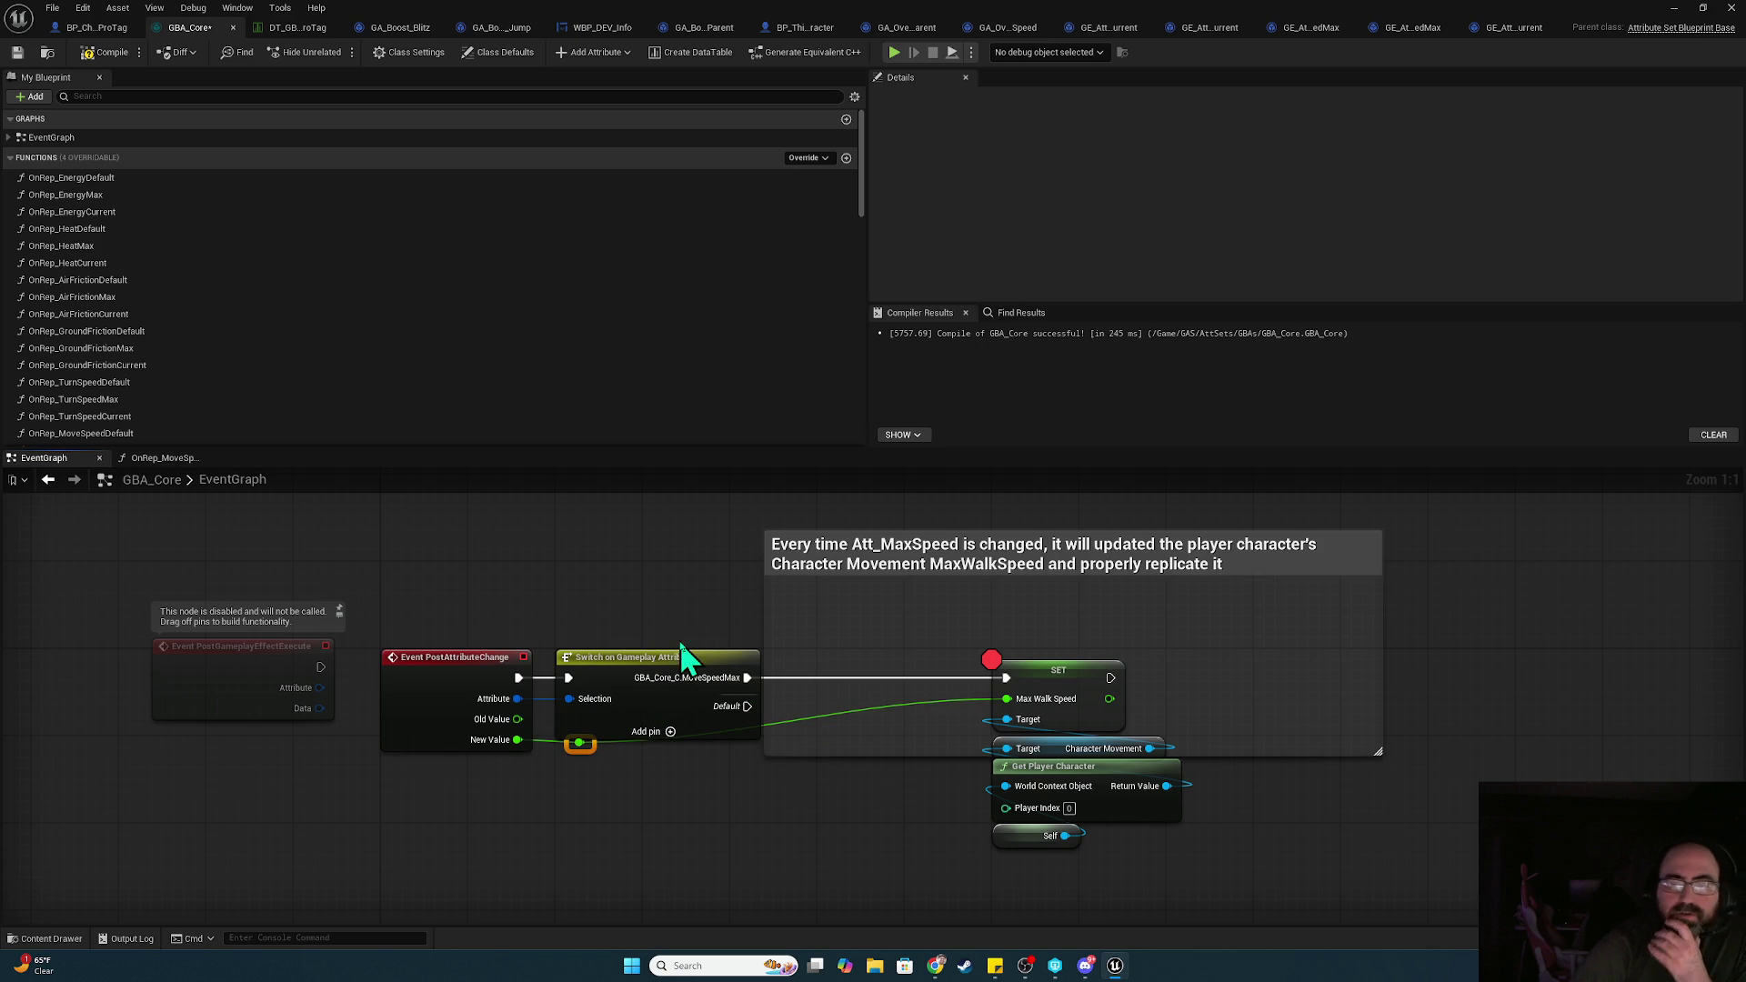
left_click_drag(680, 641, 1104, 838)
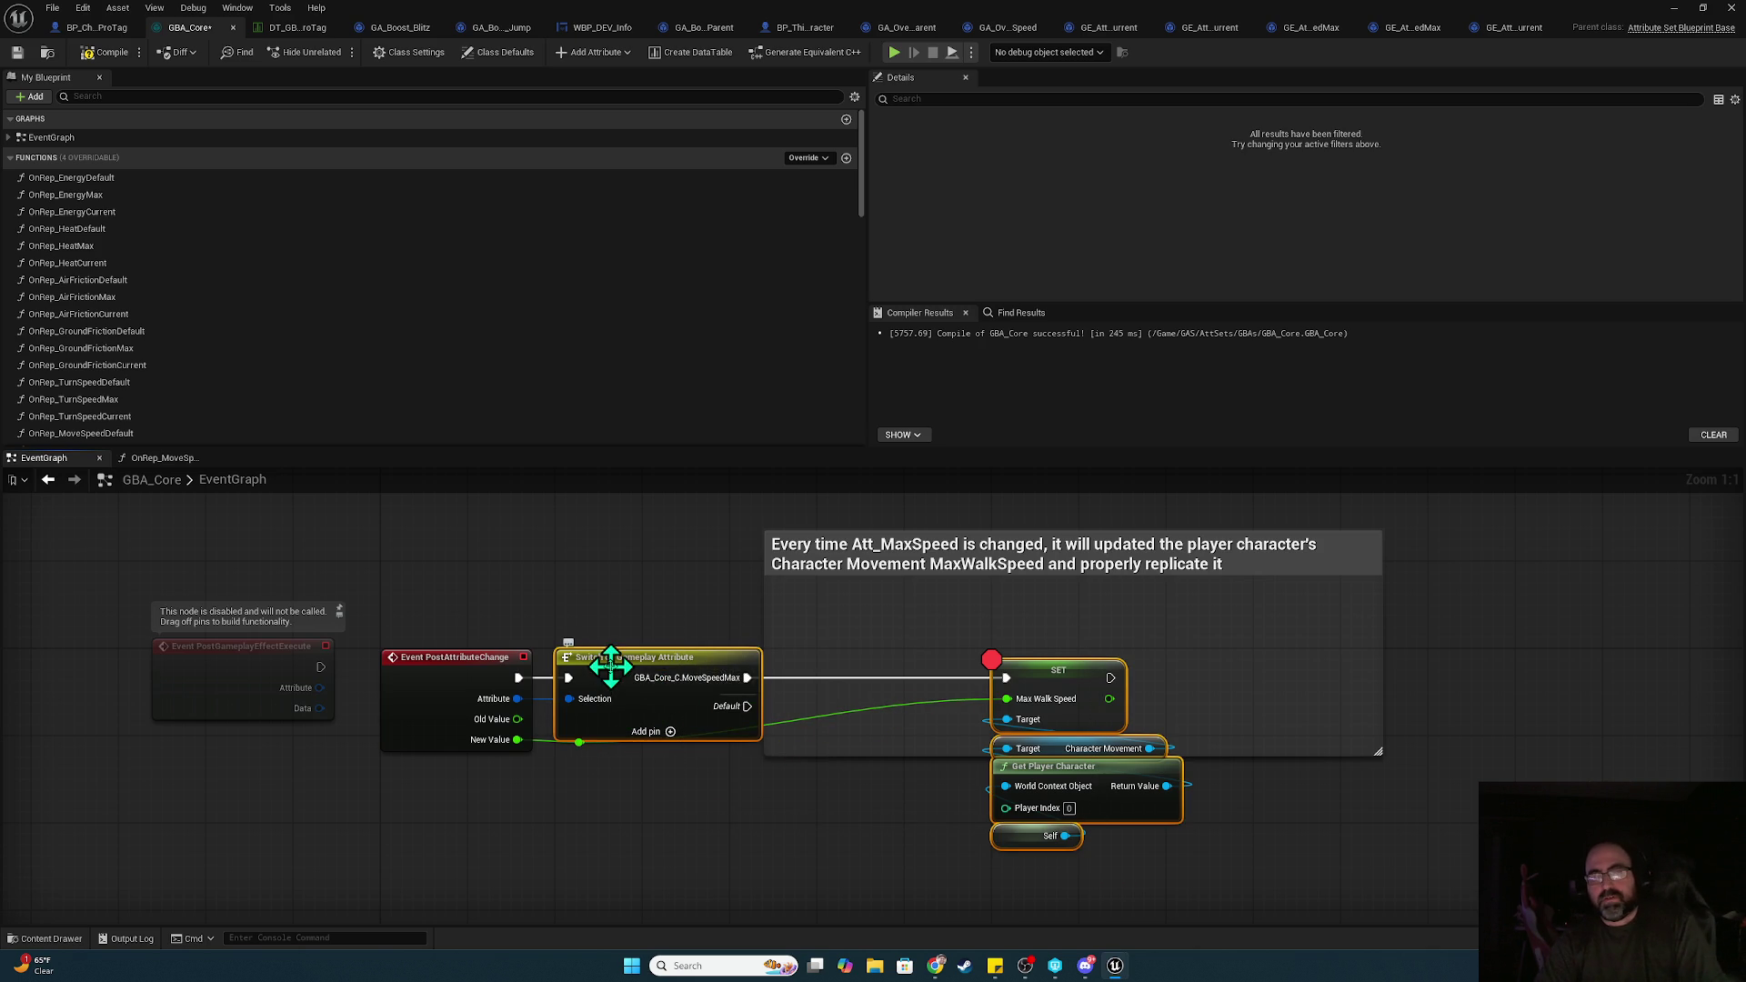
mouse_move(615, 665)
left_mouse_down()
mouse_move(864, 668)
mouse_move(845, 668)
left_mouse_up()
left_click(597, 756)
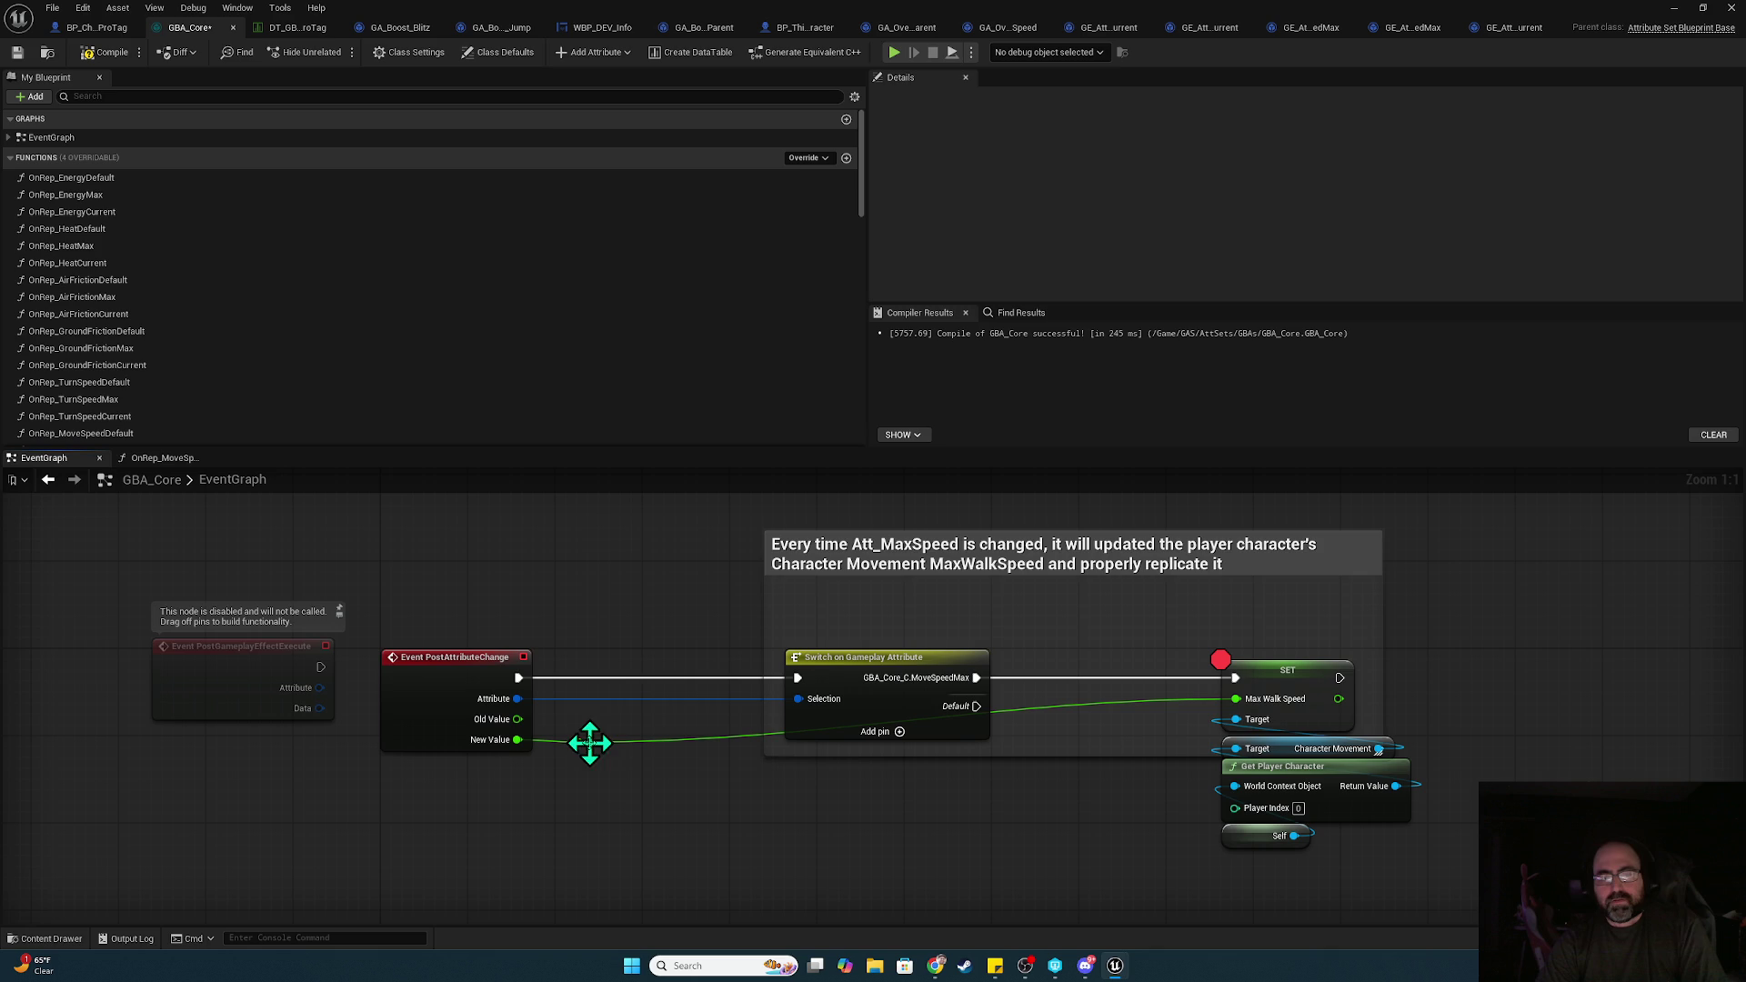
Promote New Value to a NewVal variable, set it before the Switch, and delete the old wire
left_click_drag(576, 743, 582, 711)
type("prom")
key("Return")
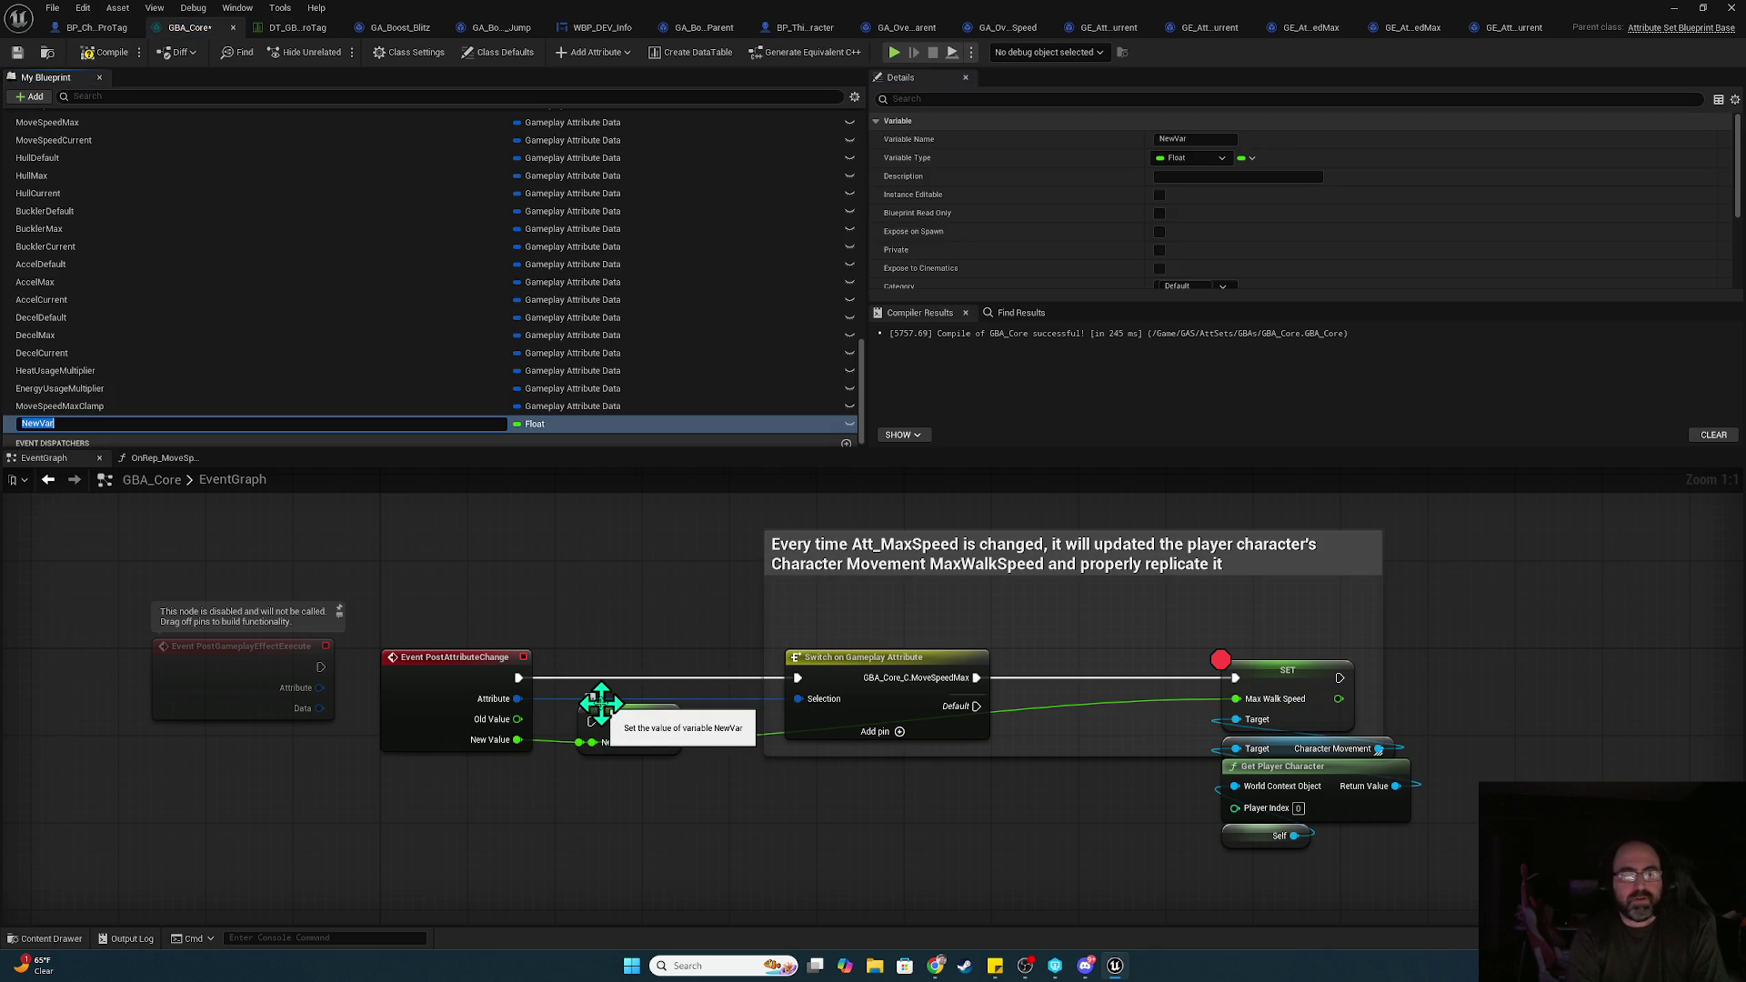
type("al")
key("Return")
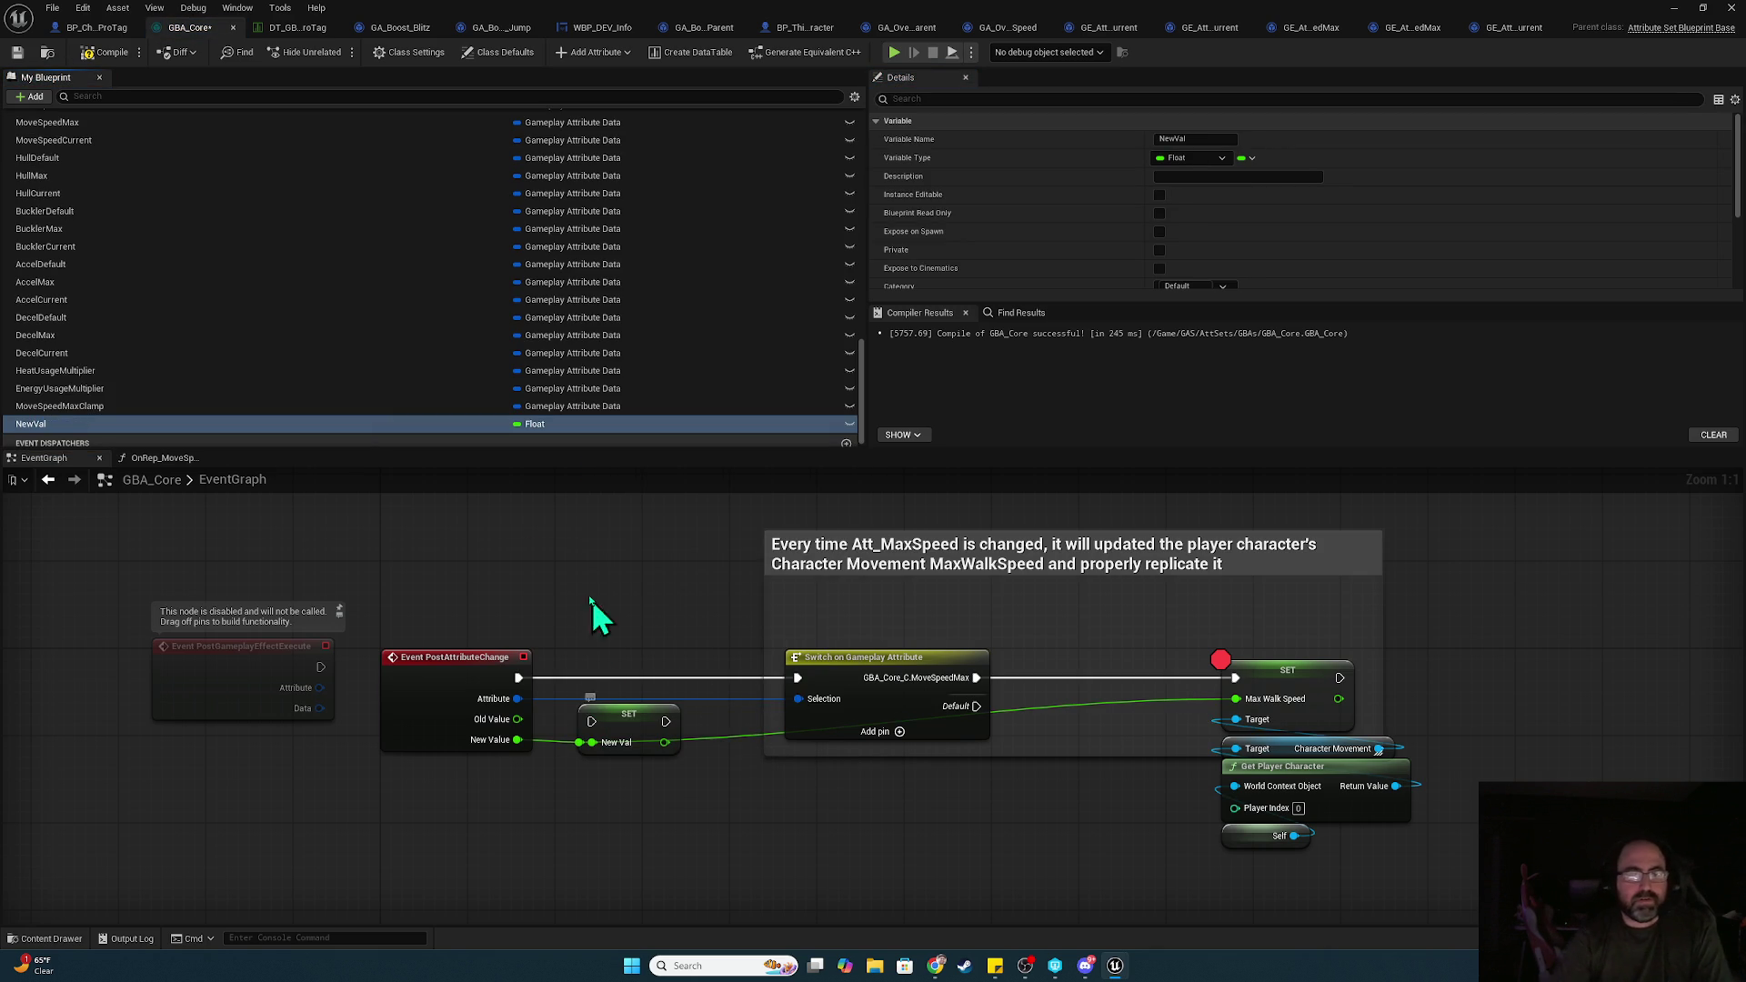
left_click_drag(632, 732, 643, 688)
left_click_drag(519, 677, 799, 678)
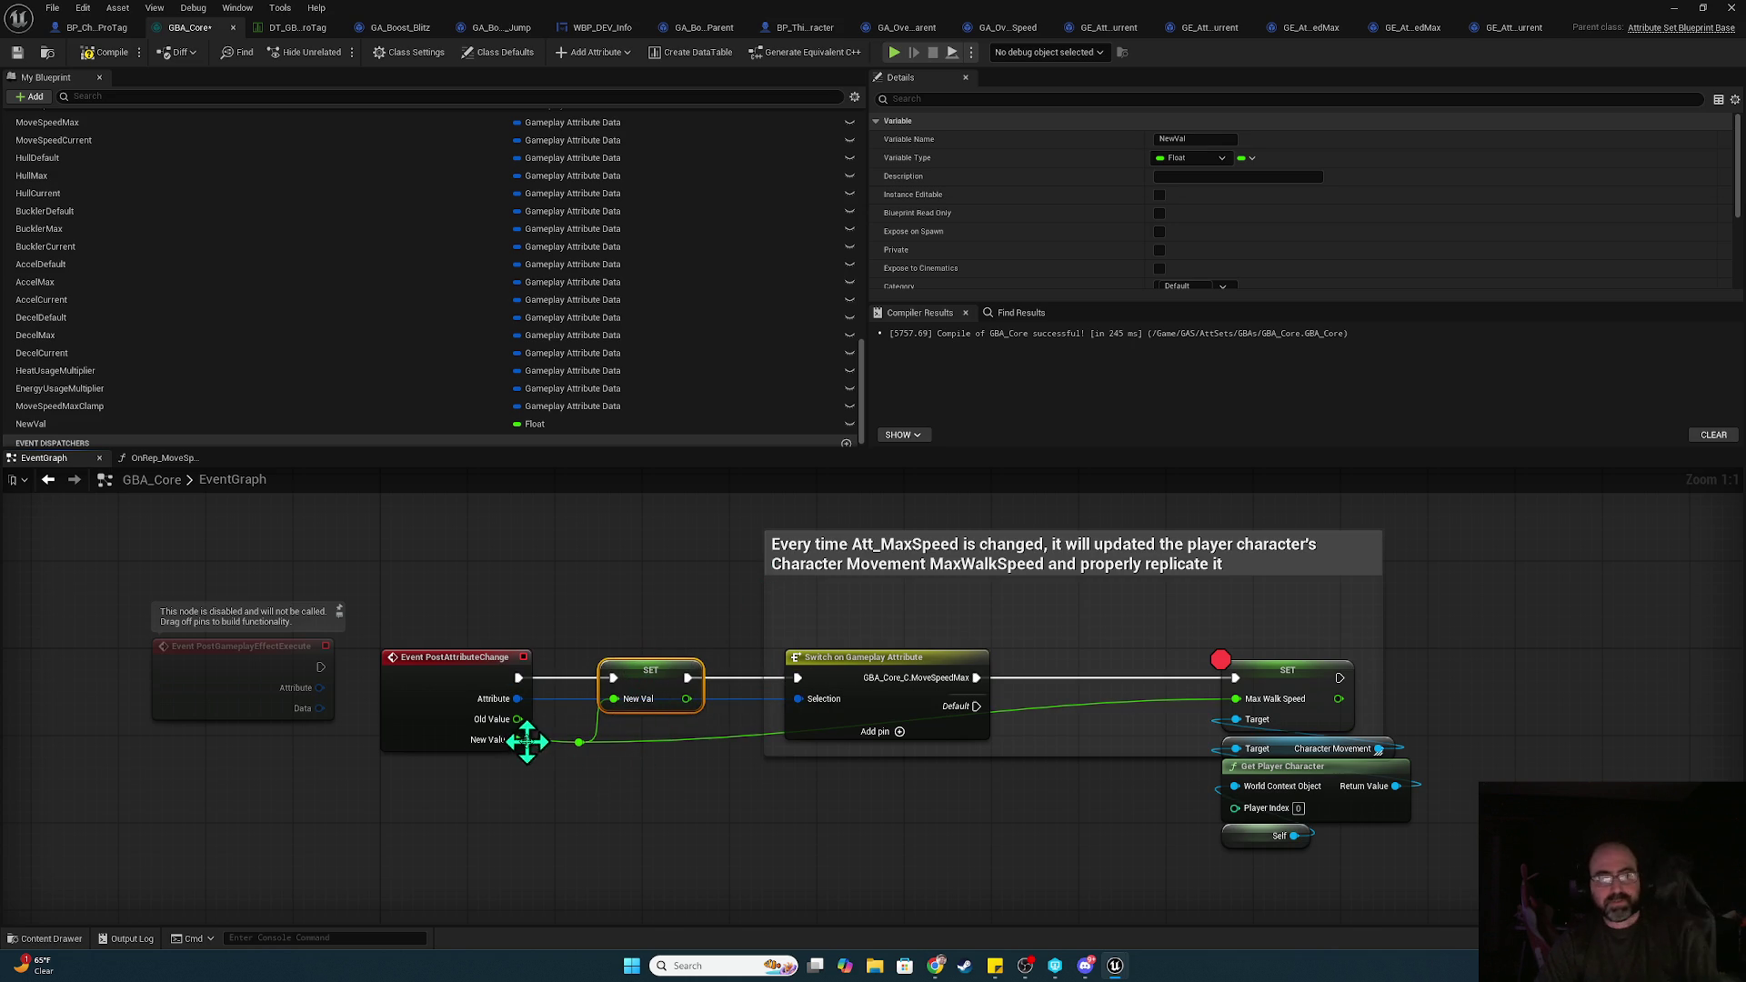
left_click_drag(517, 739, 618, 698)
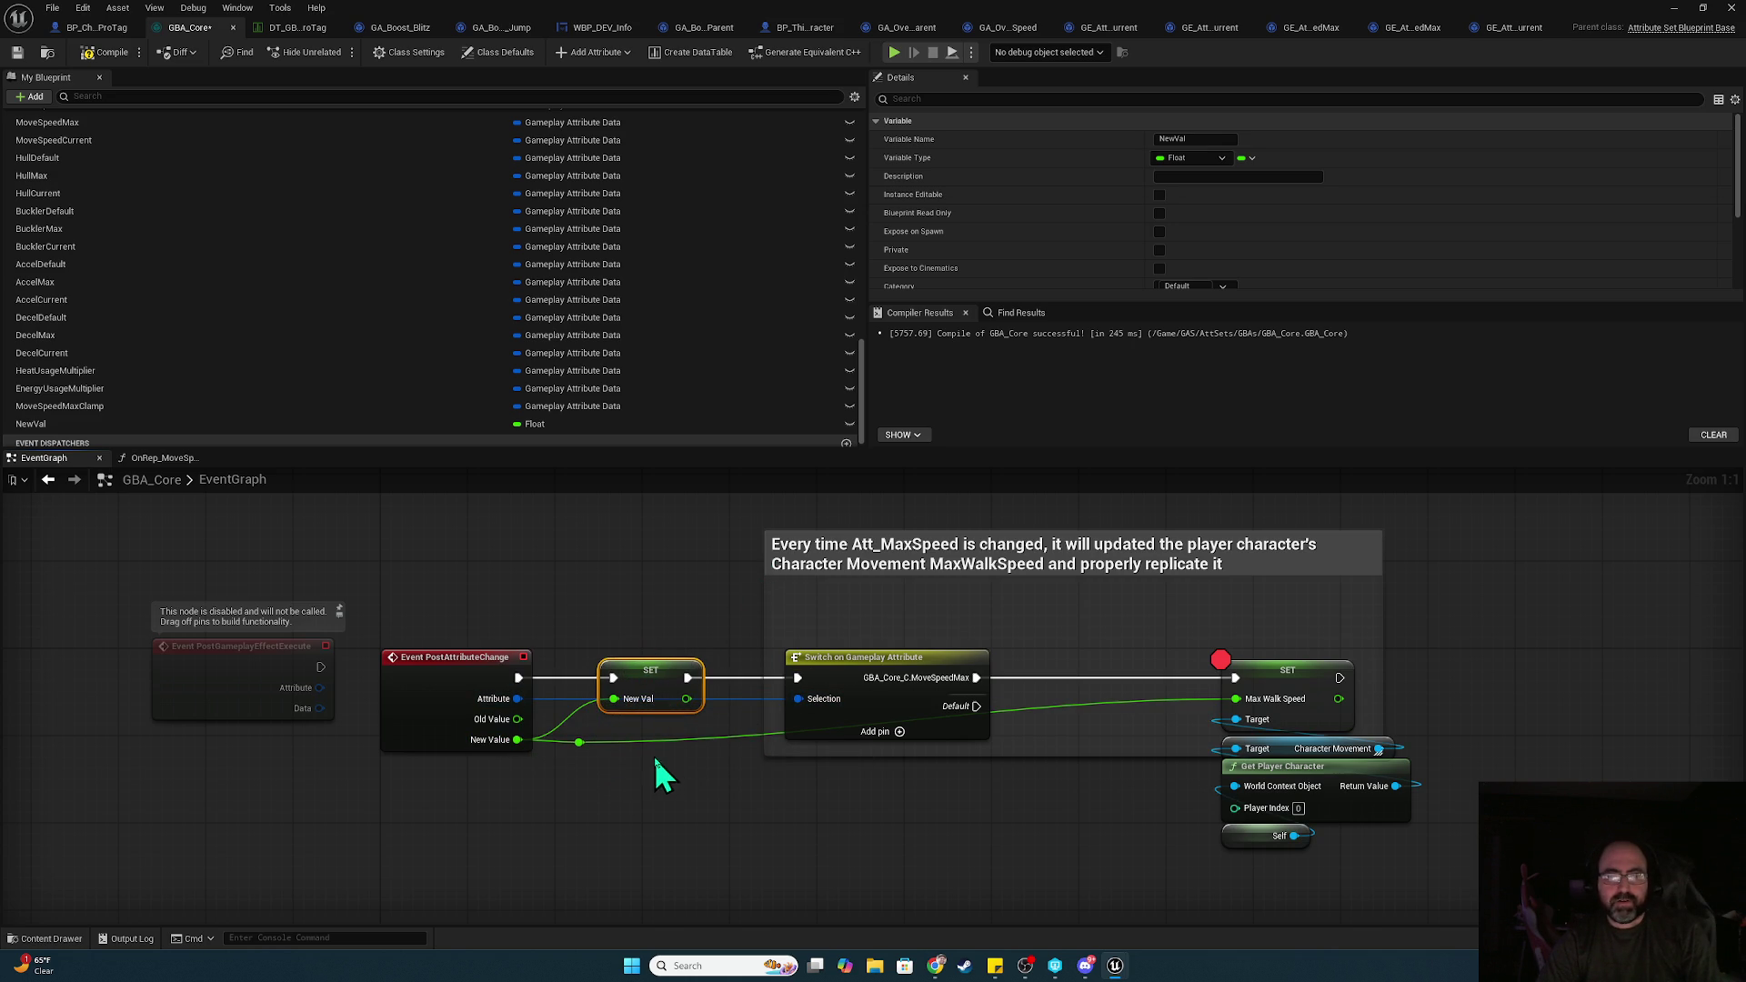
left_click(578, 742)
key("Delete")
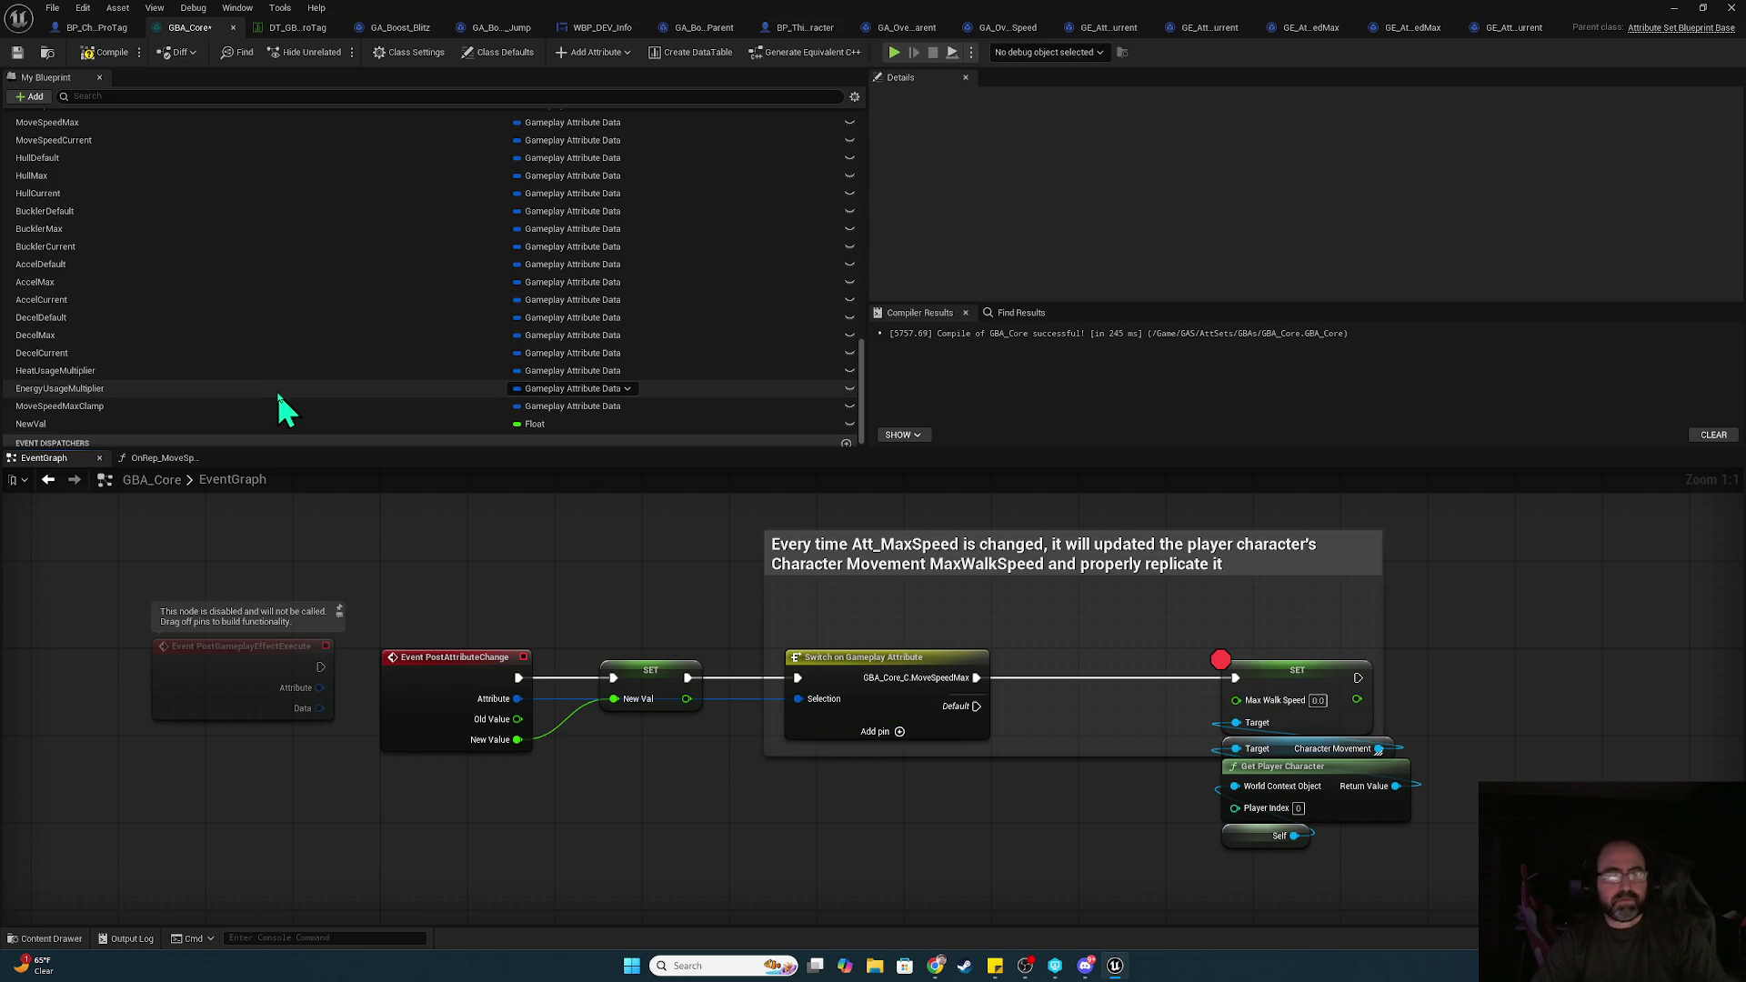
Feed a NewVal getter into Max Walk Speed, tidy the SET group, and compile GBA_Core
mouse_move(250, 426)
left_mouse_down()
mouse_move(1199, 669)
mouse_move(1244, 701)
left_mouse_up()
left_click_drag(1204, 633, 1340, 838)
left_click_drag(1298, 693, 1232, 693)
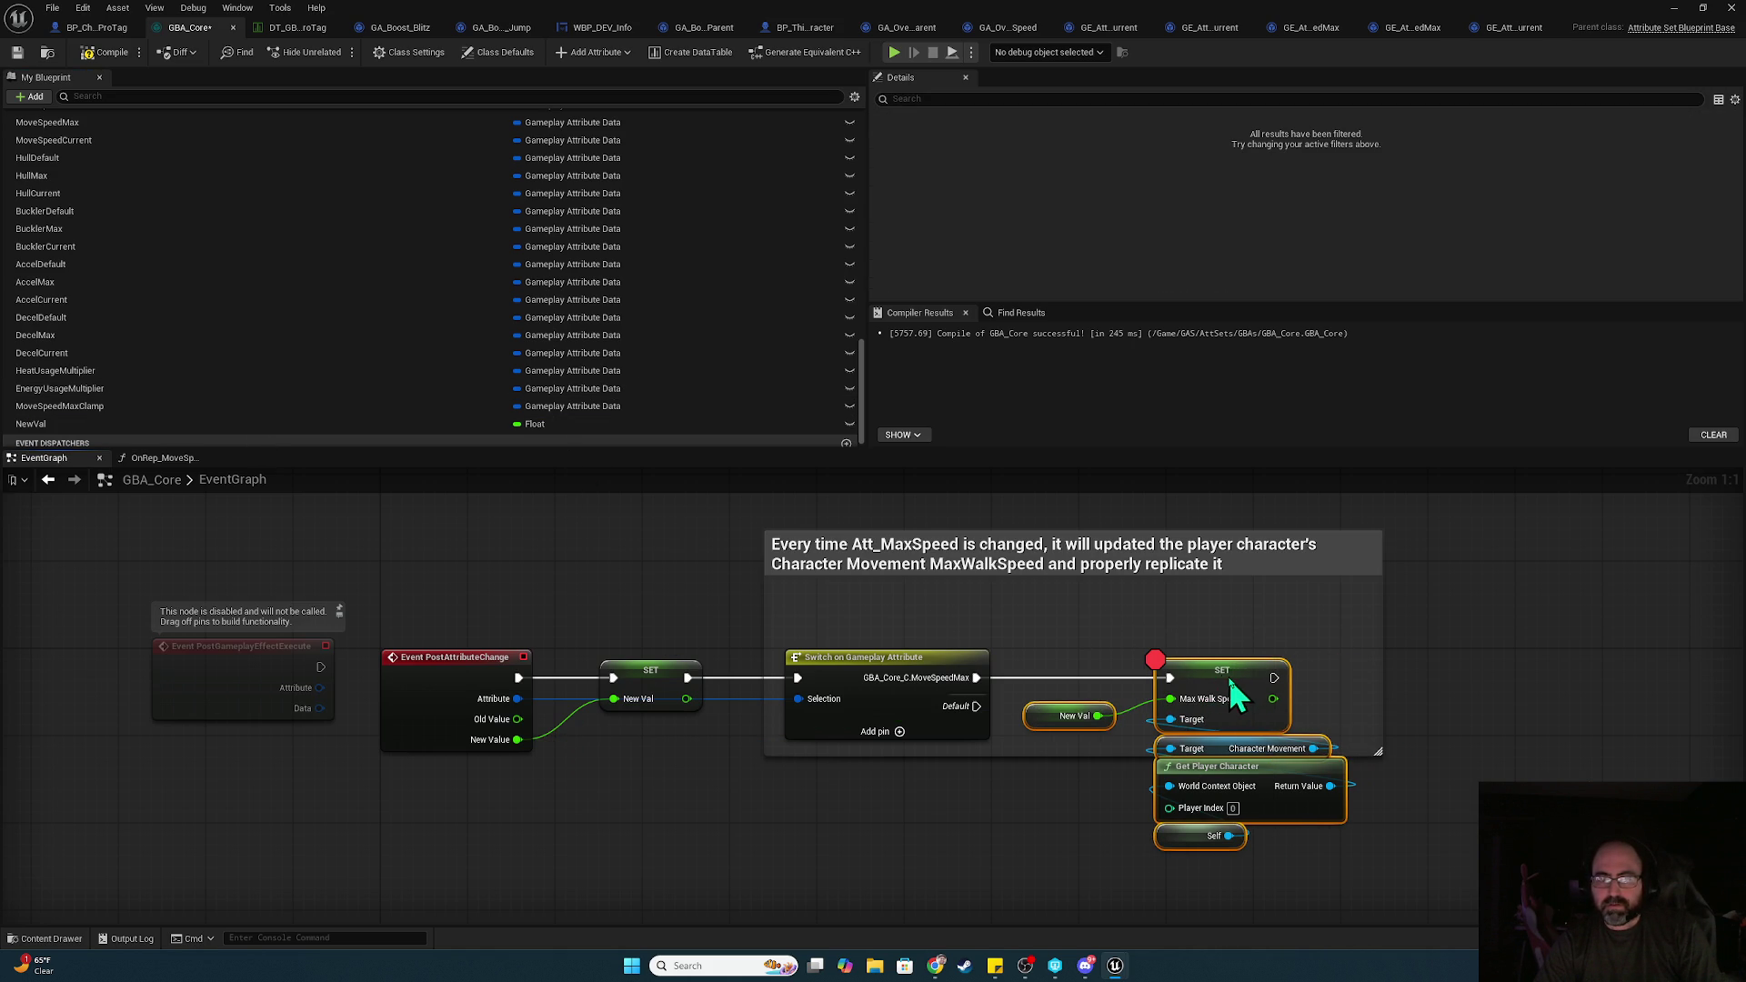
left_click_drag(1055, 717, 1181, 648)
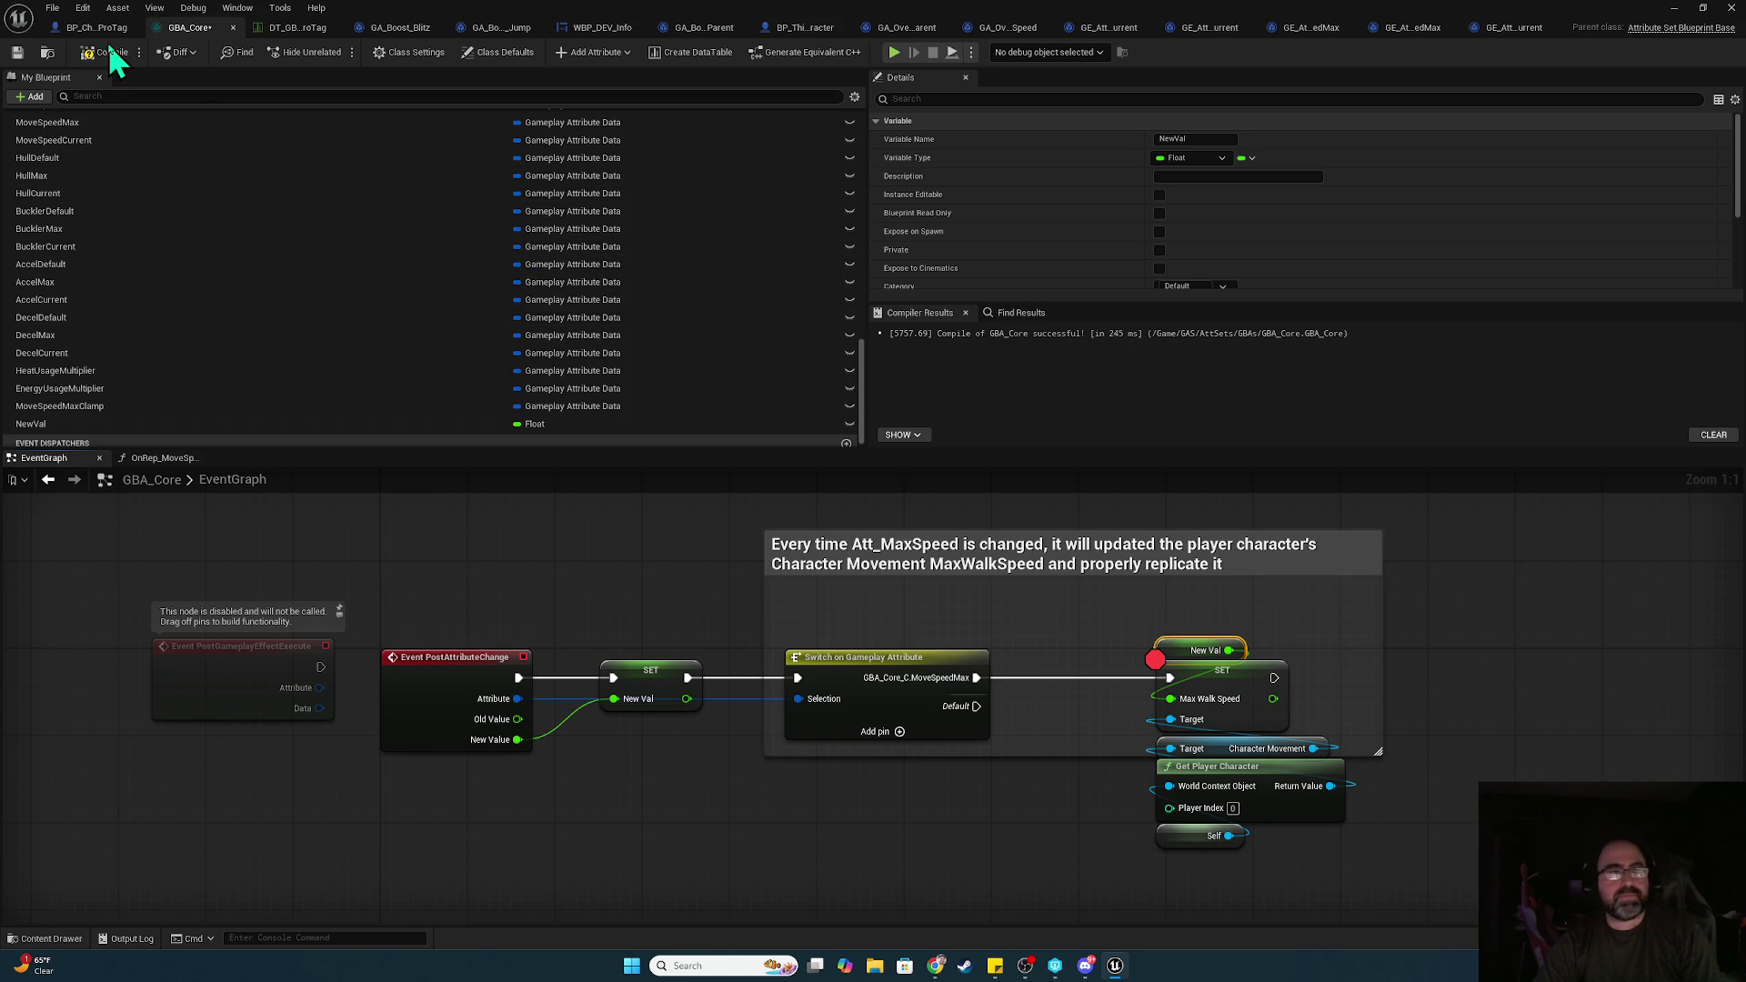
left_click(16, 51)
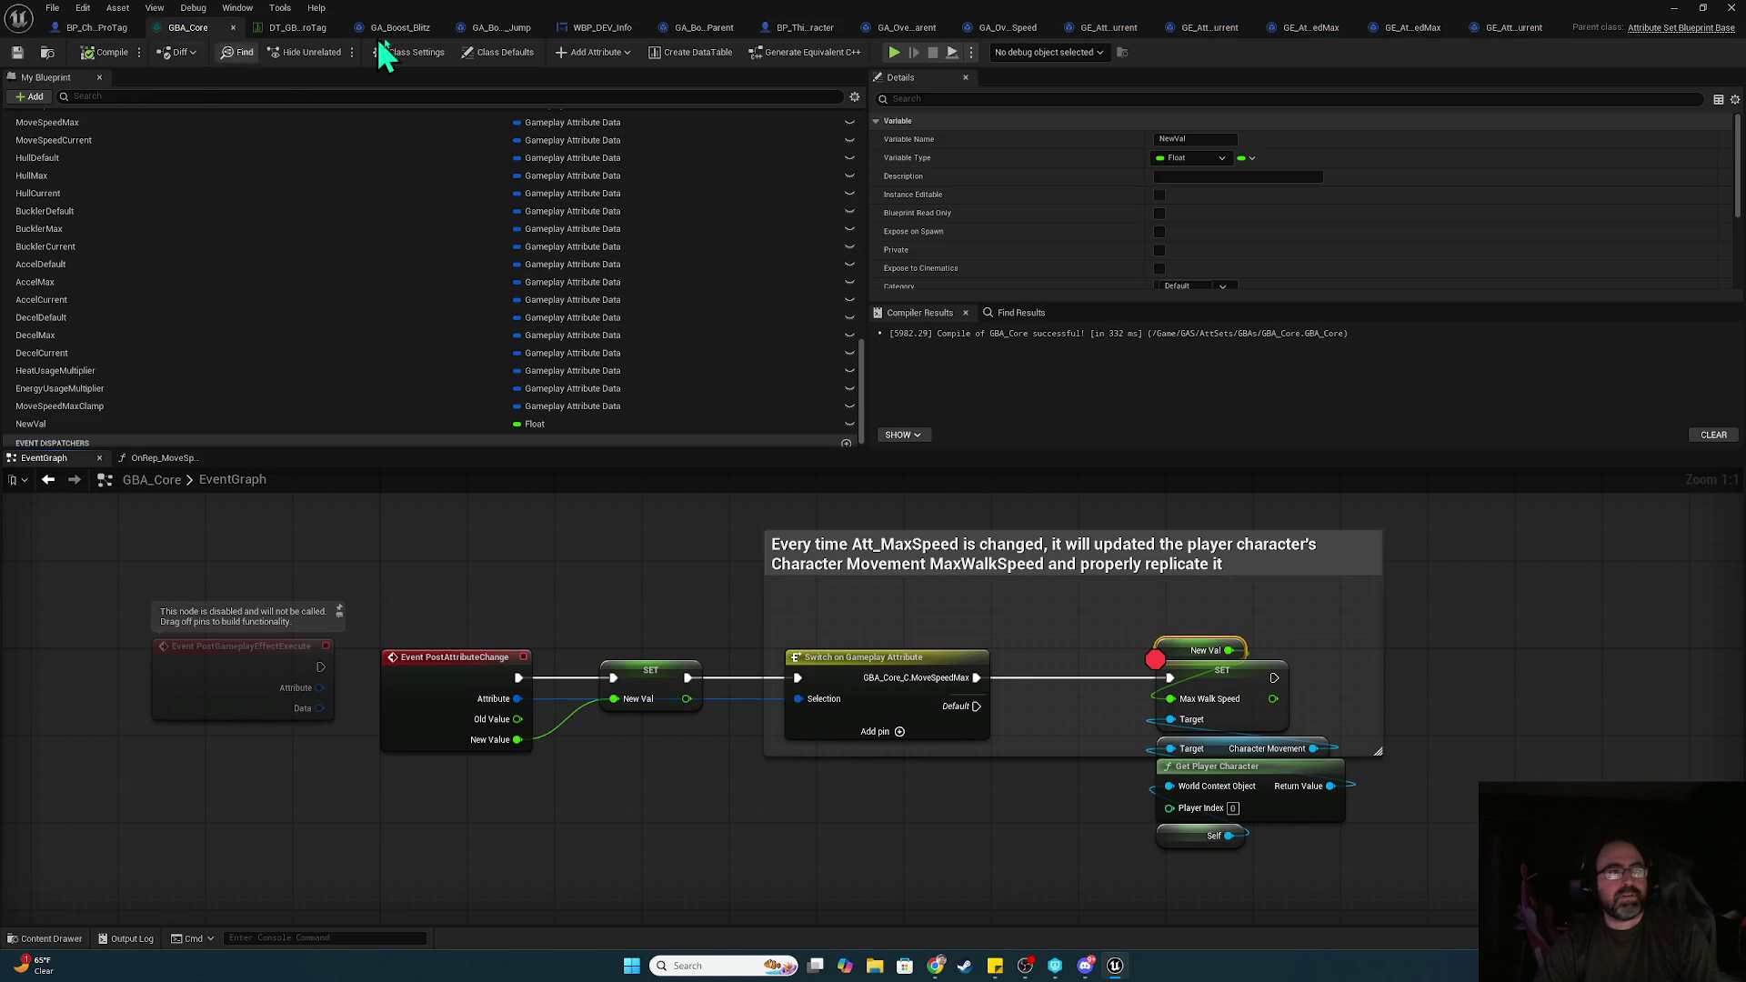
key("alt+Tab")
Play-test with two clients, drive the Client 2 mech forward with W, then end the session
left_click(337, 52)
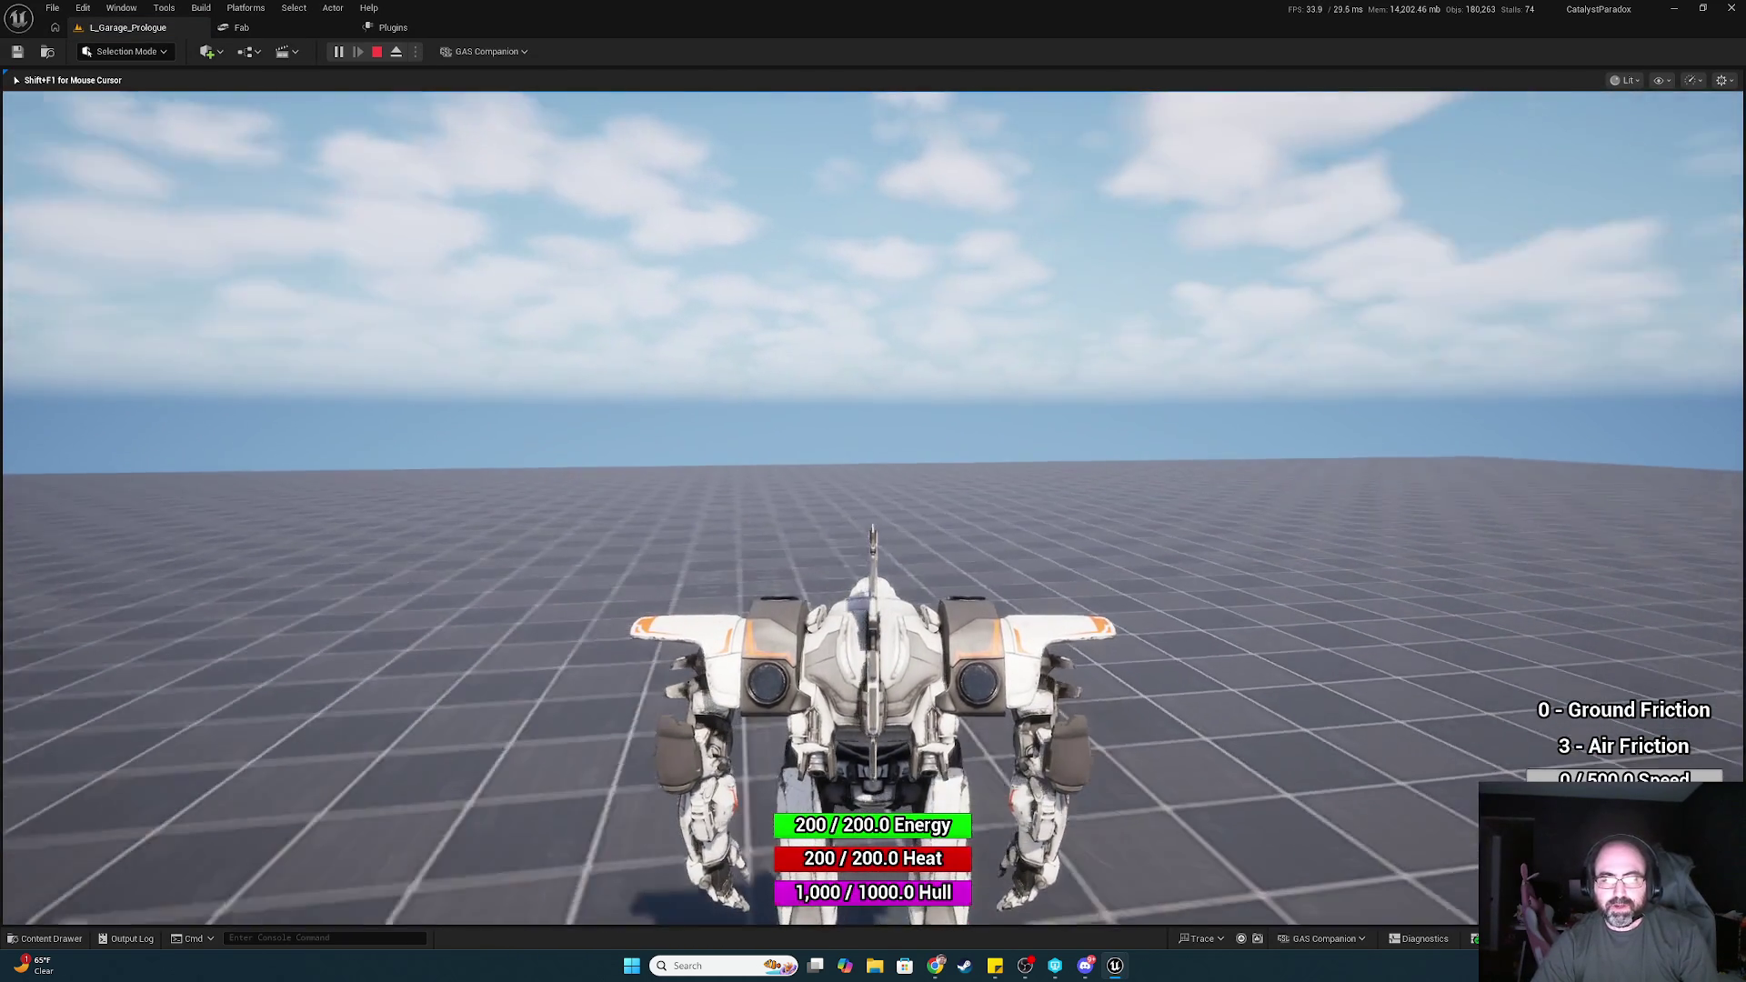
key("alt+Tab")
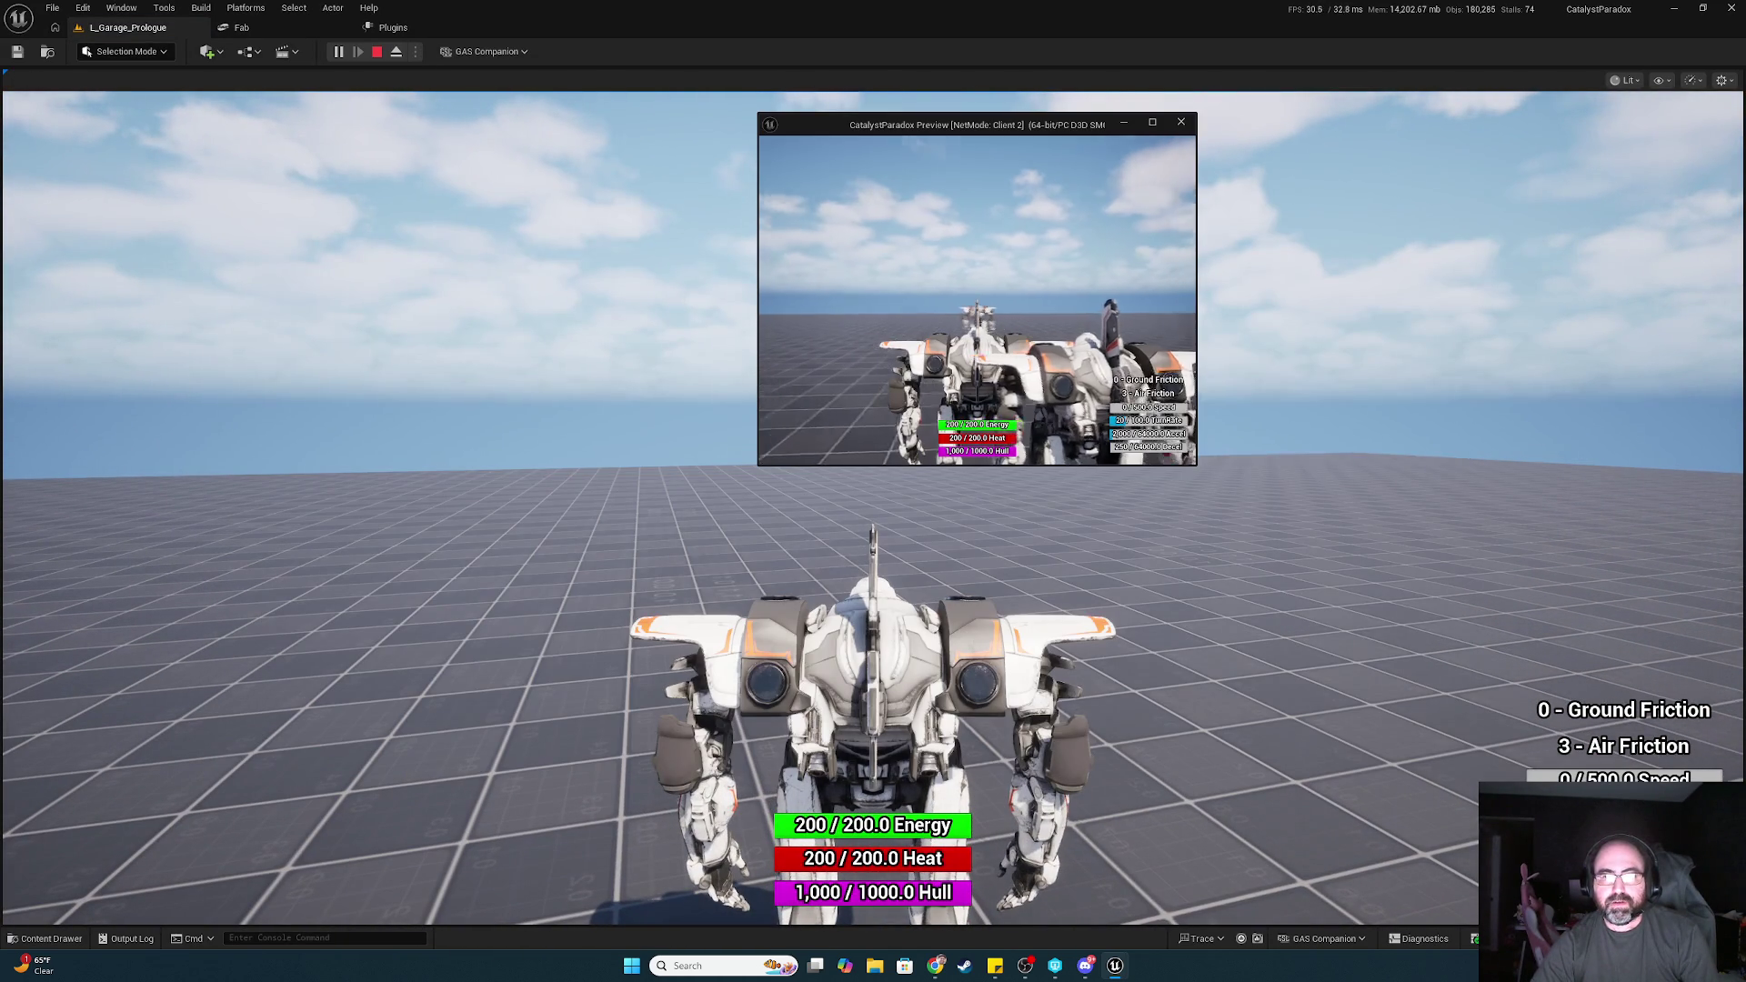
key("w")
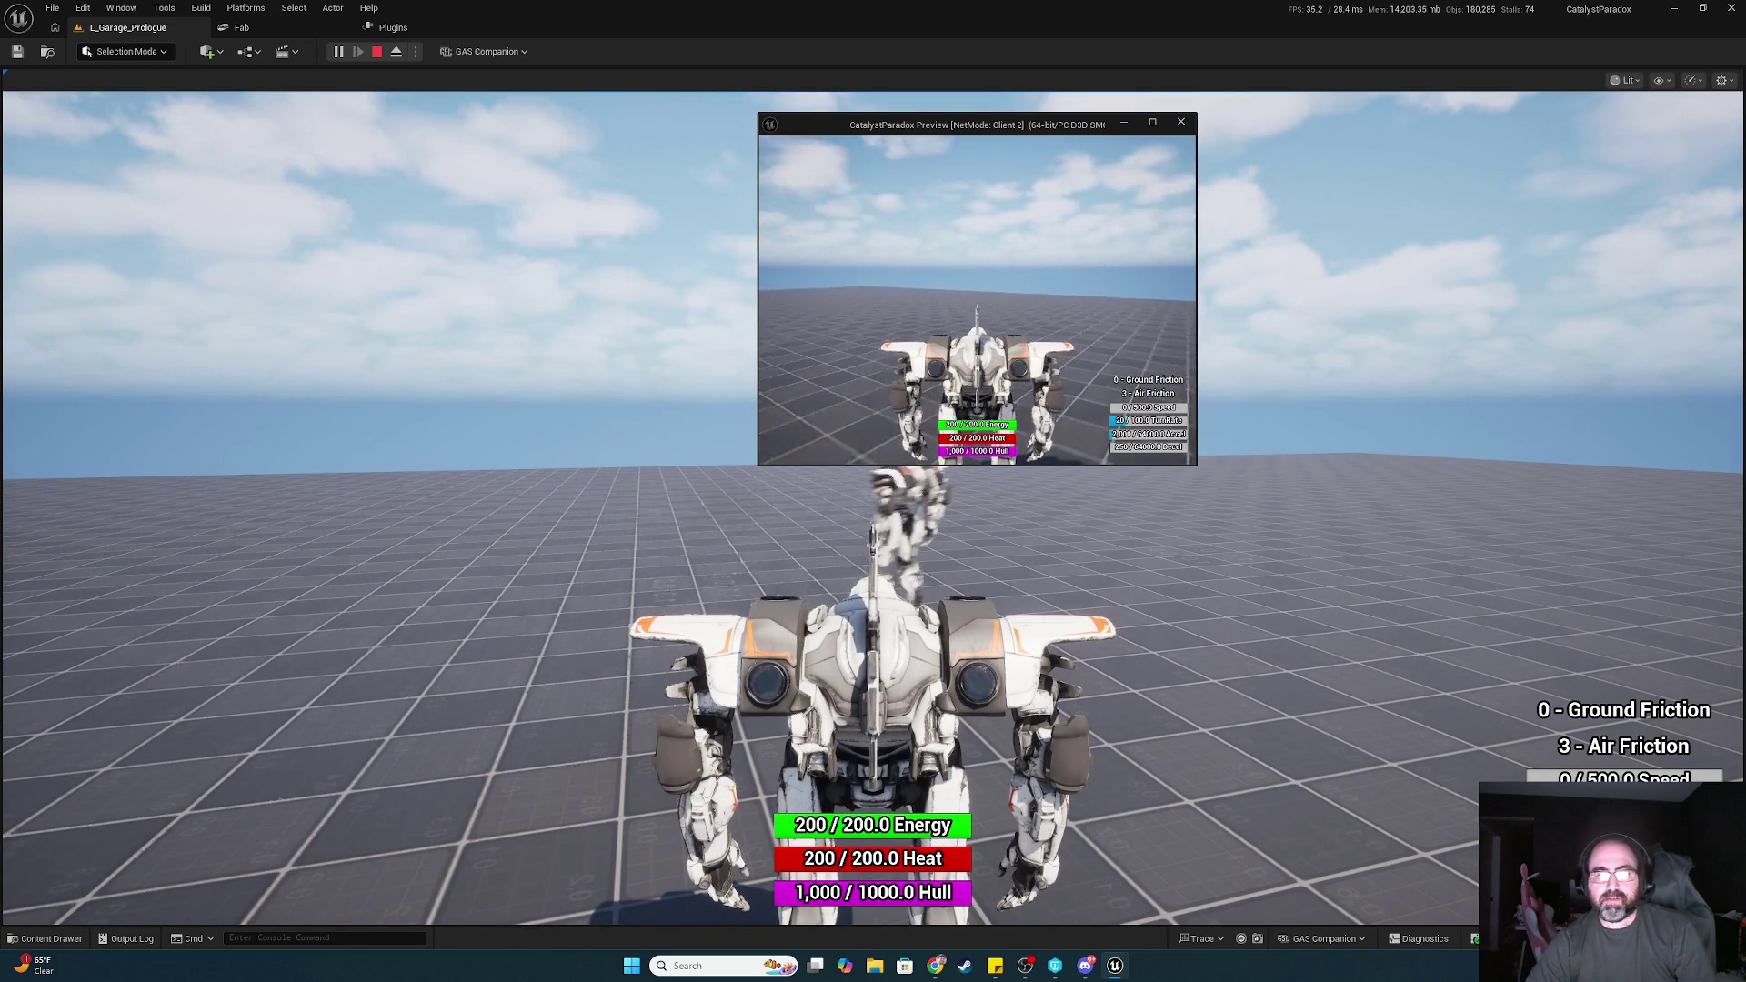
key("Escape")
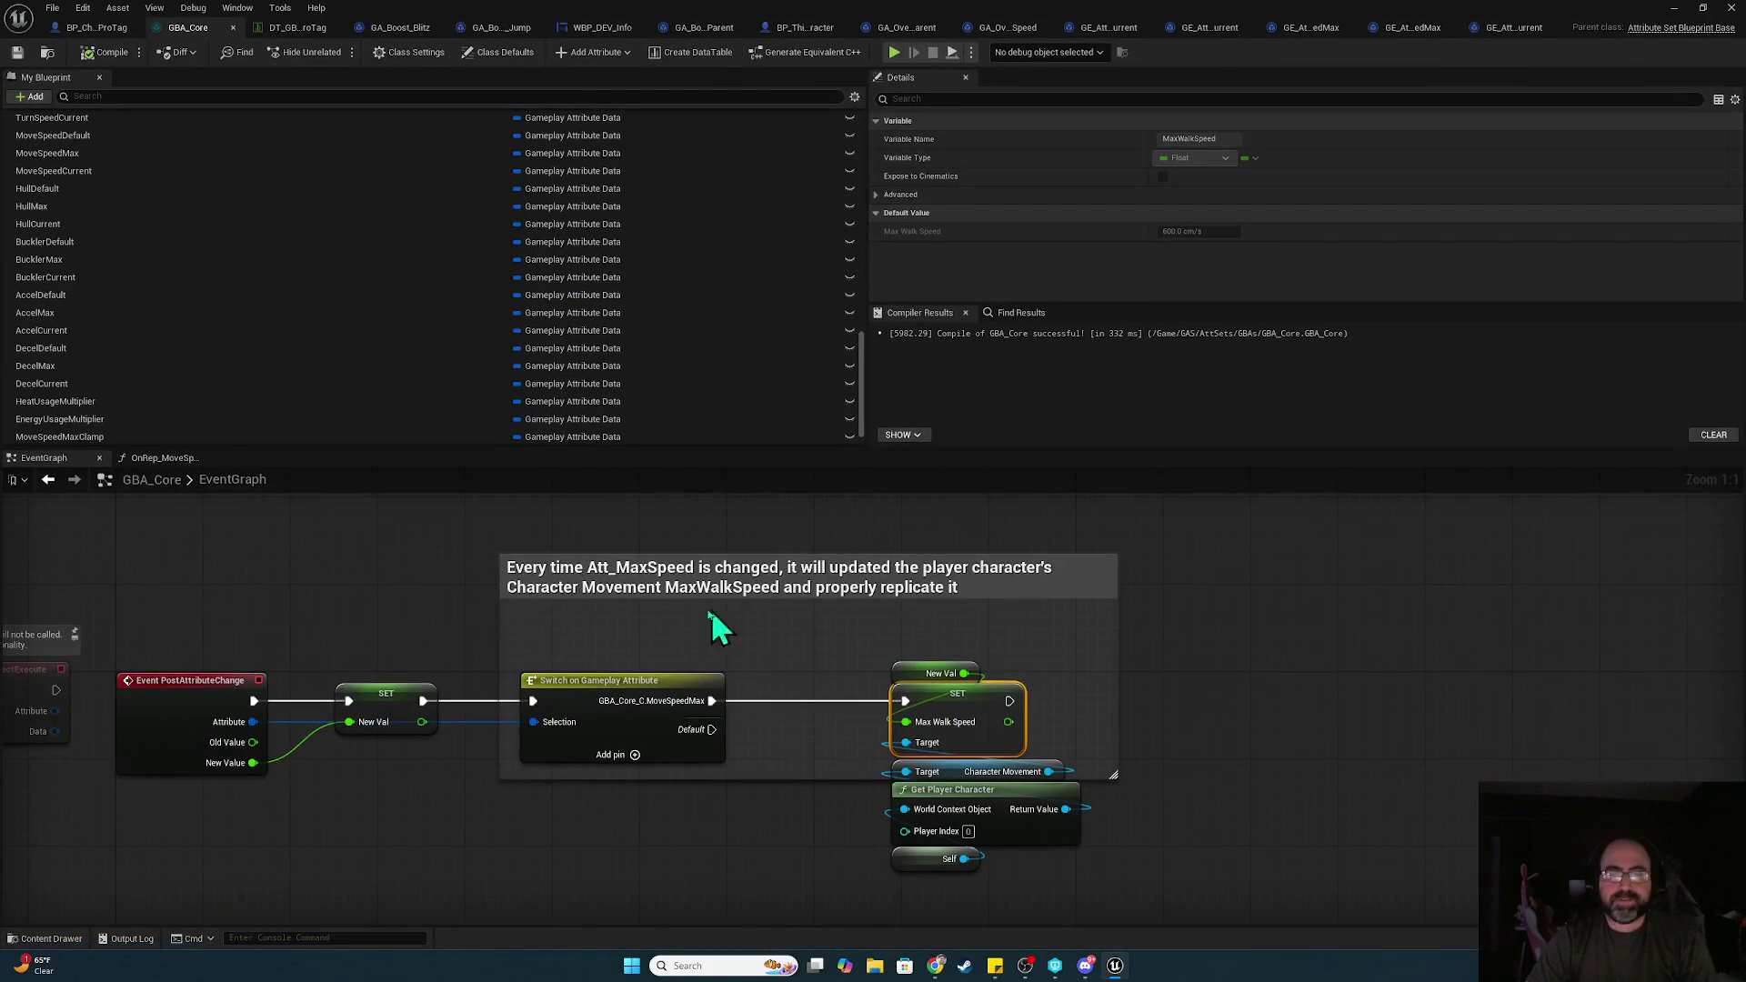
Nudge the SET nodes left, save GBA_Core, and switch to BP_Character_Combat_Prologue_ProTag
mouse_move(937, 768)
left_mouse_down()
mouse_move(888, 728)
mouse_move(914, 718)
mouse_move(899, 719)
left_mouse_up()
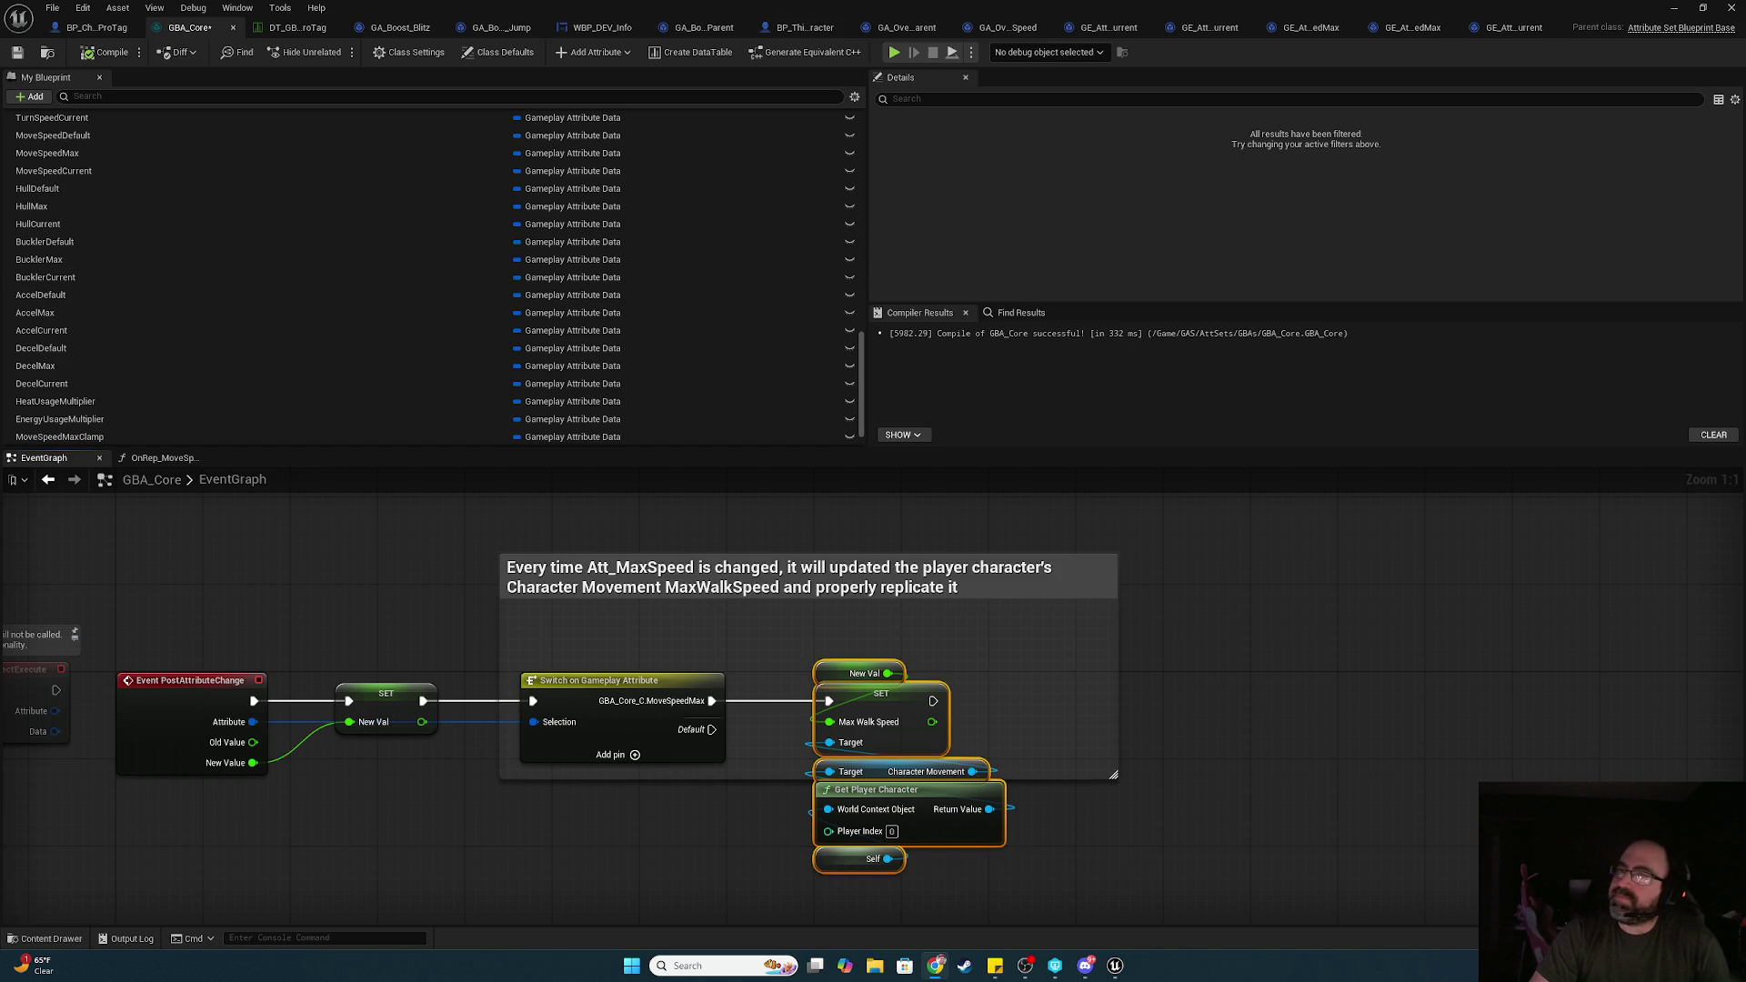
left_click(1230, 727)
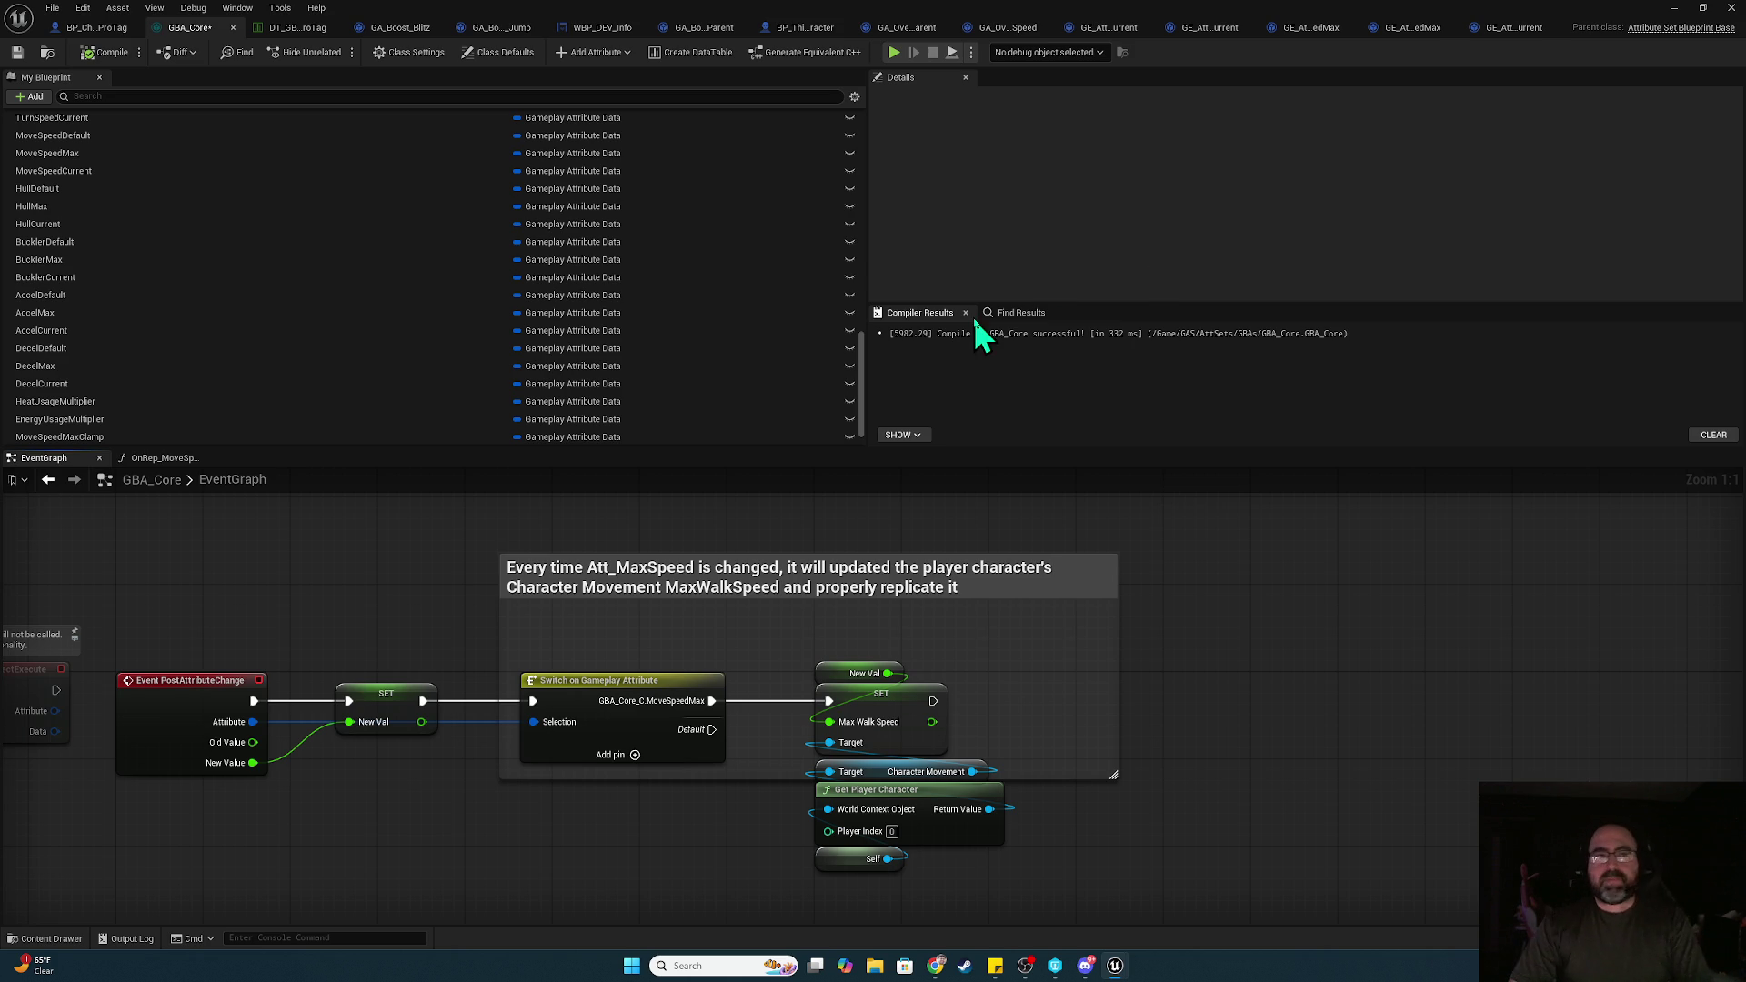
left_click(16, 52)
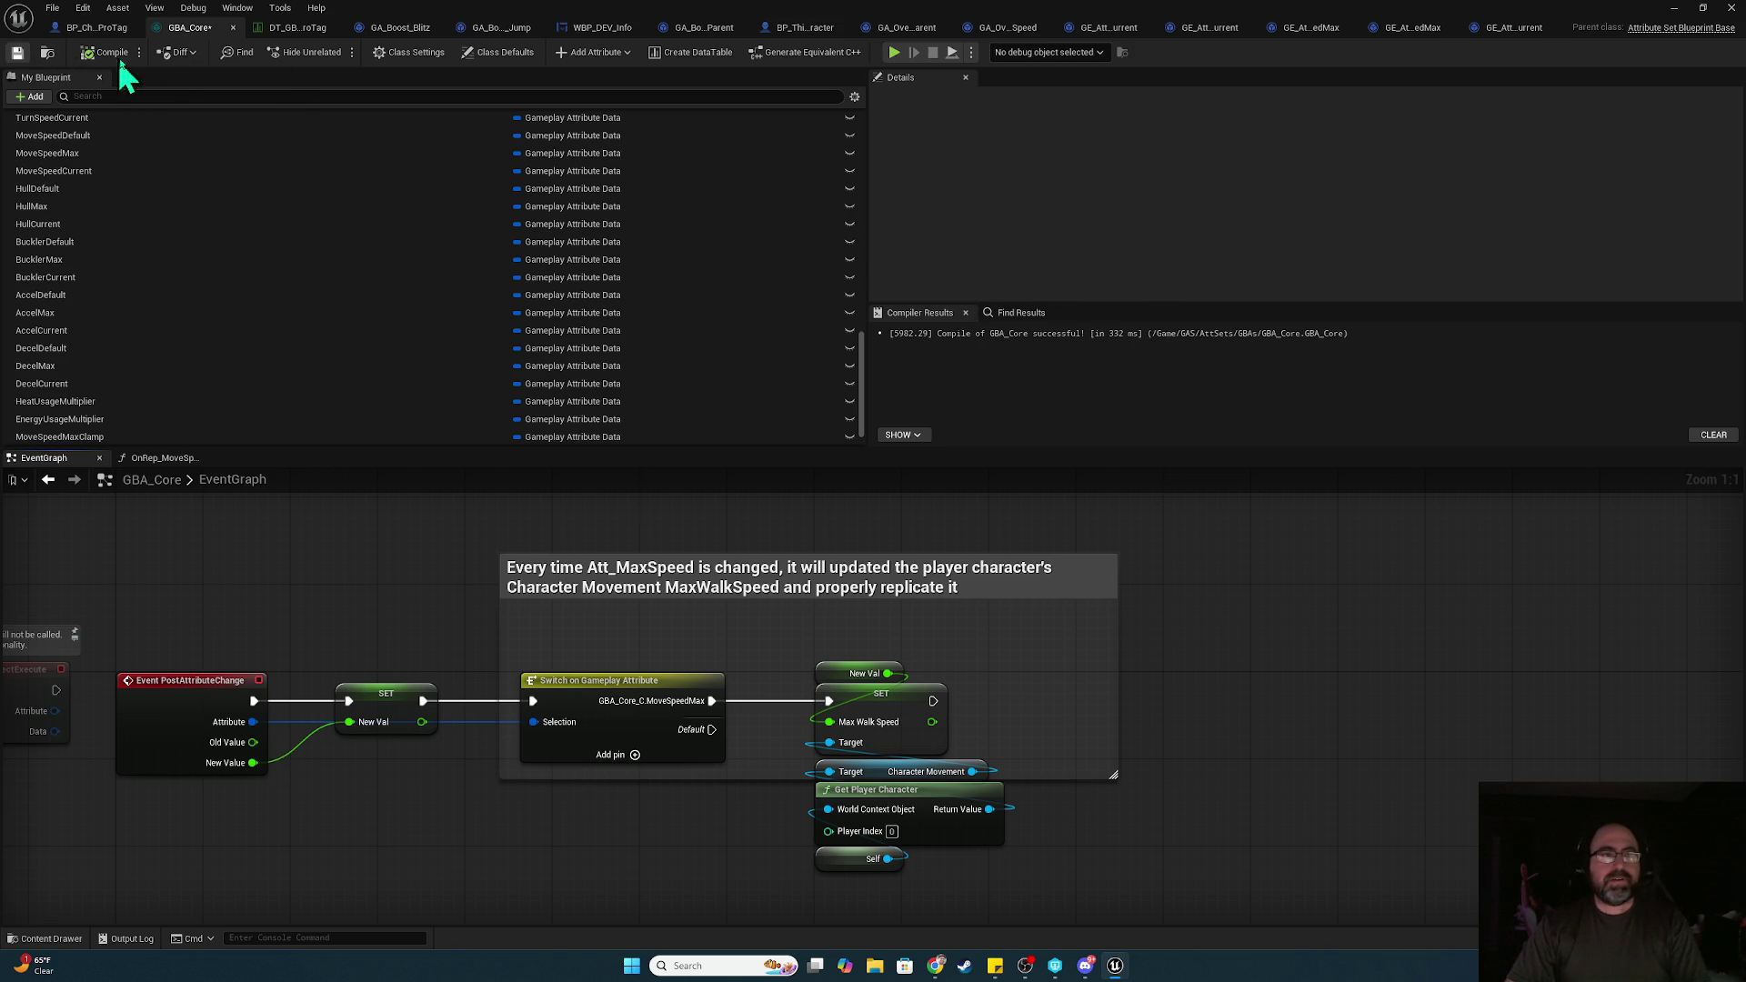
left_click(107, 28)
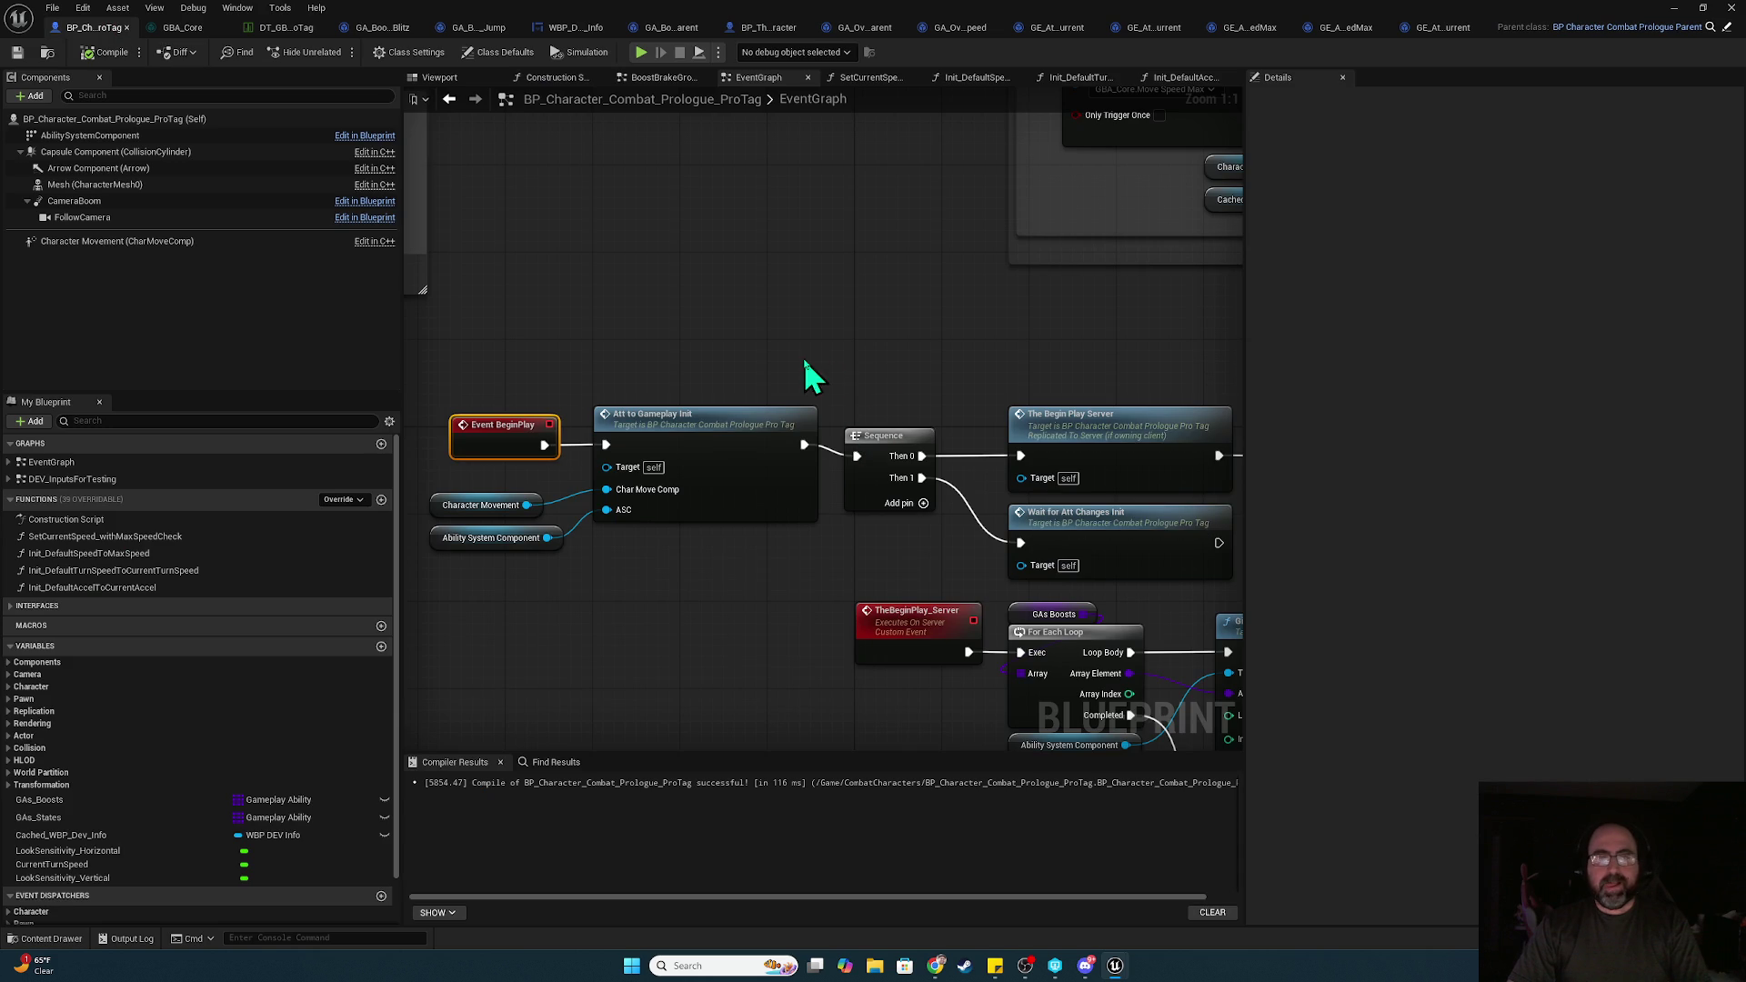
Open Init_DefaultSpeedToMaxSpeed and add an AbilitySystemComponent getter from the Components list
mouse_move(835, 305)
left_mouse_down()
mouse_move(468, 494)
mouse_move(623, 694)
mouse_move(689, 709)
left_mouse_up()
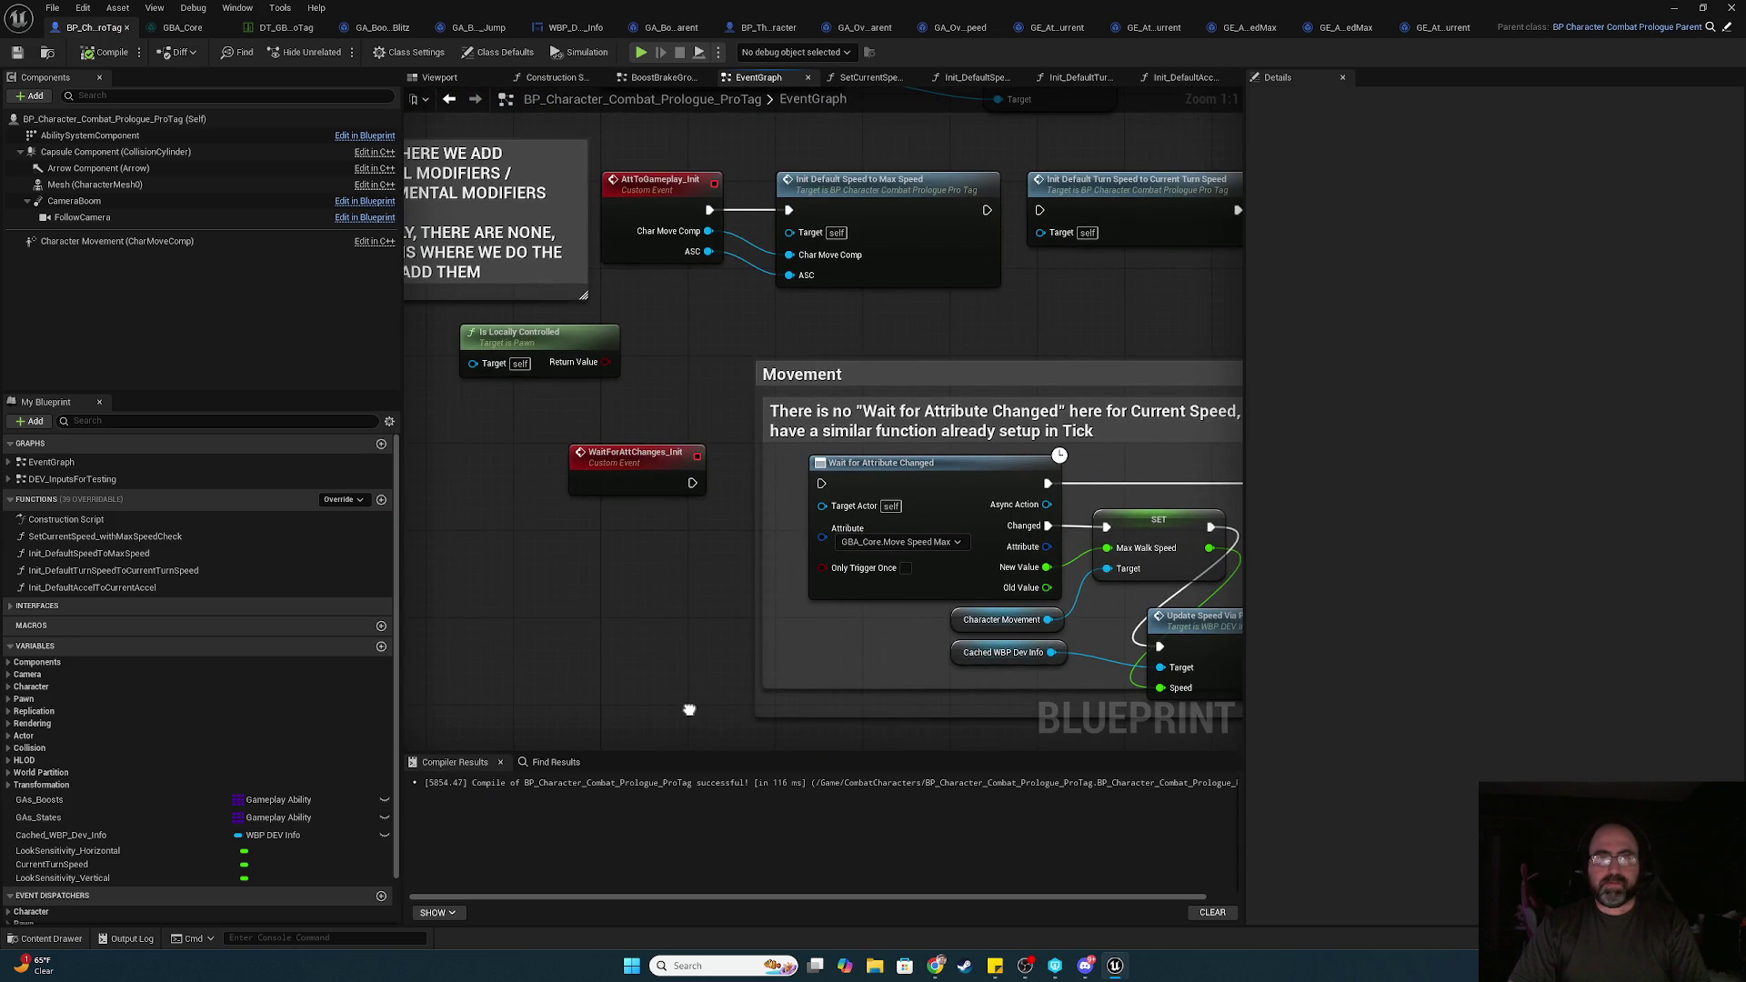
double_click(890, 217)
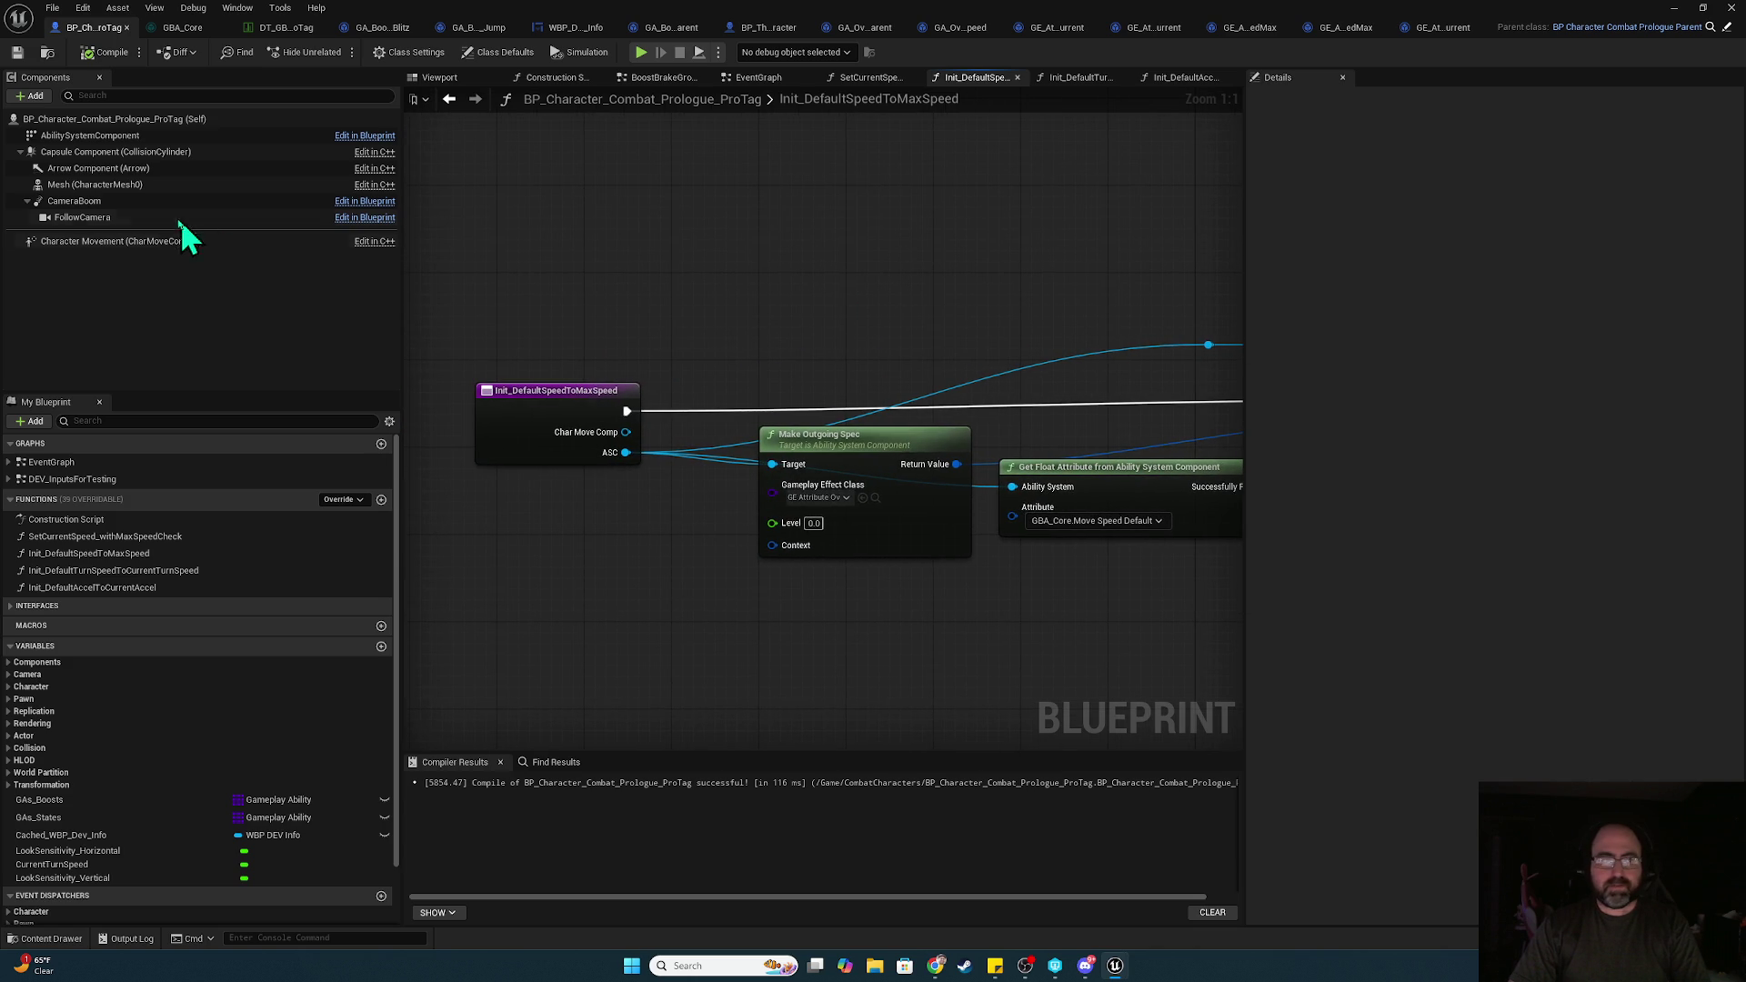
mouse_move(118, 135)
left_mouse_down()
mouse_move(588, 511)
mouse_move(568, 490)
mouse_move(718, 500)
mouse_move(681, 493)
left_mouse_up()
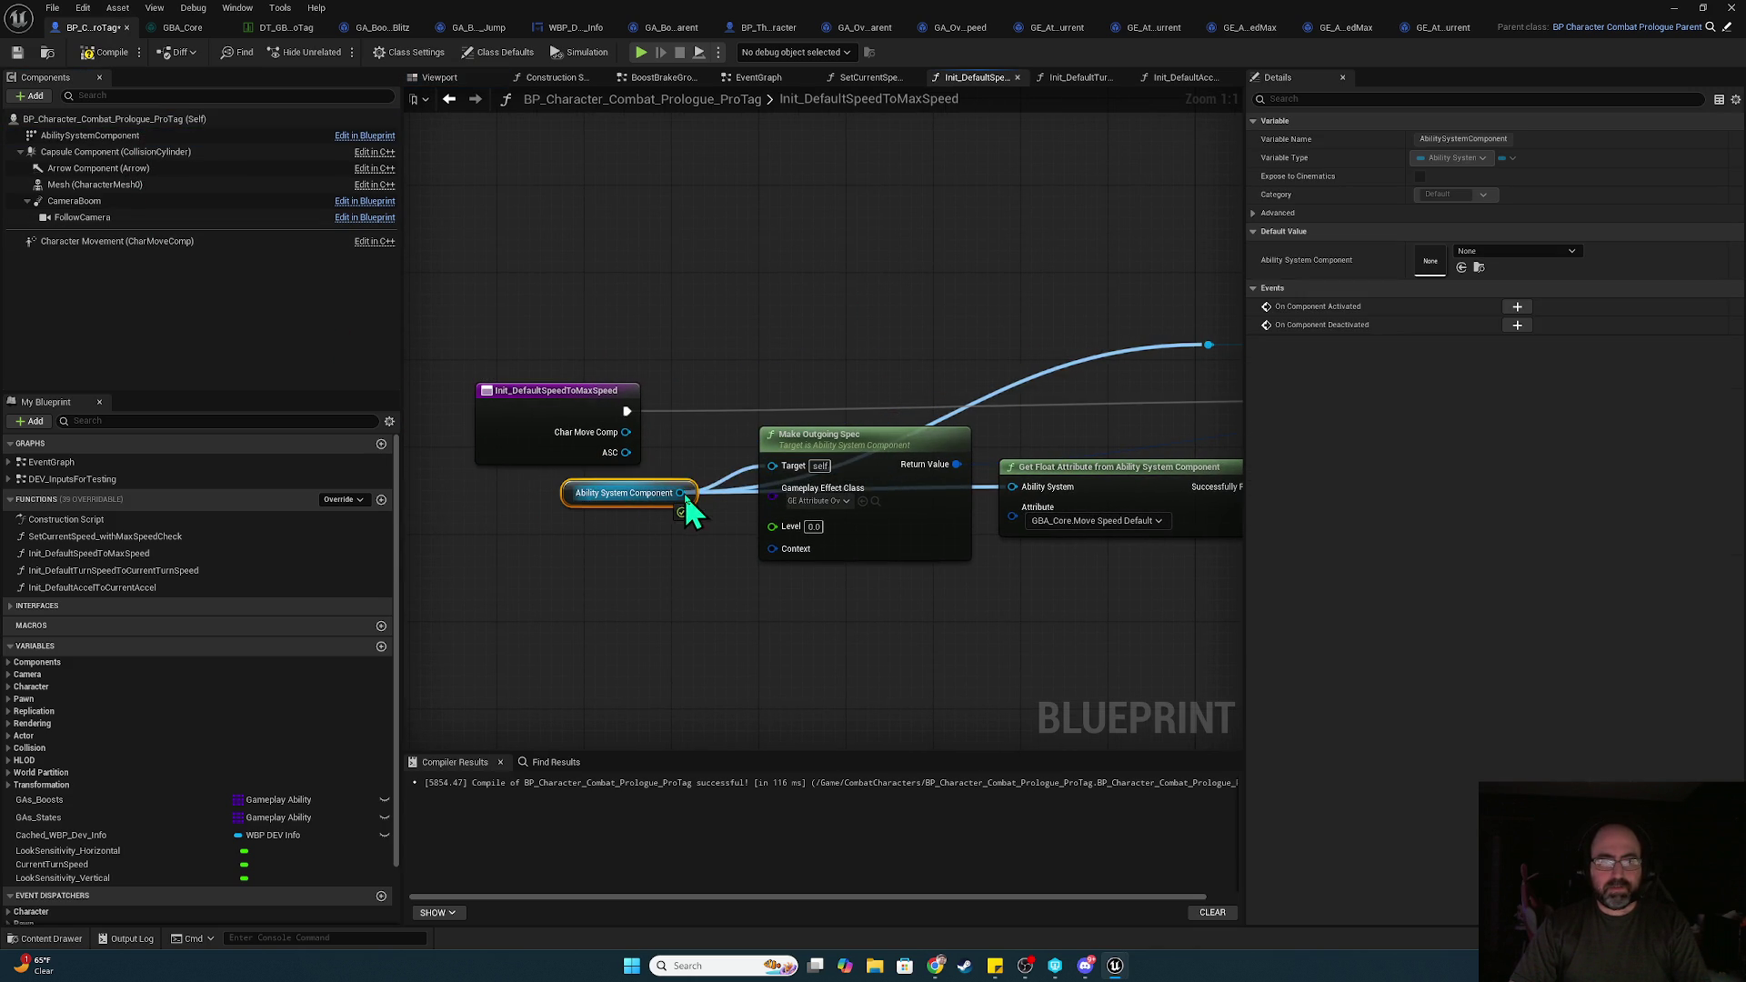
Remove the Char Move Comp and ASC inputs from the function's entry node
left_click(557, 401)
left_click(1536, 343)
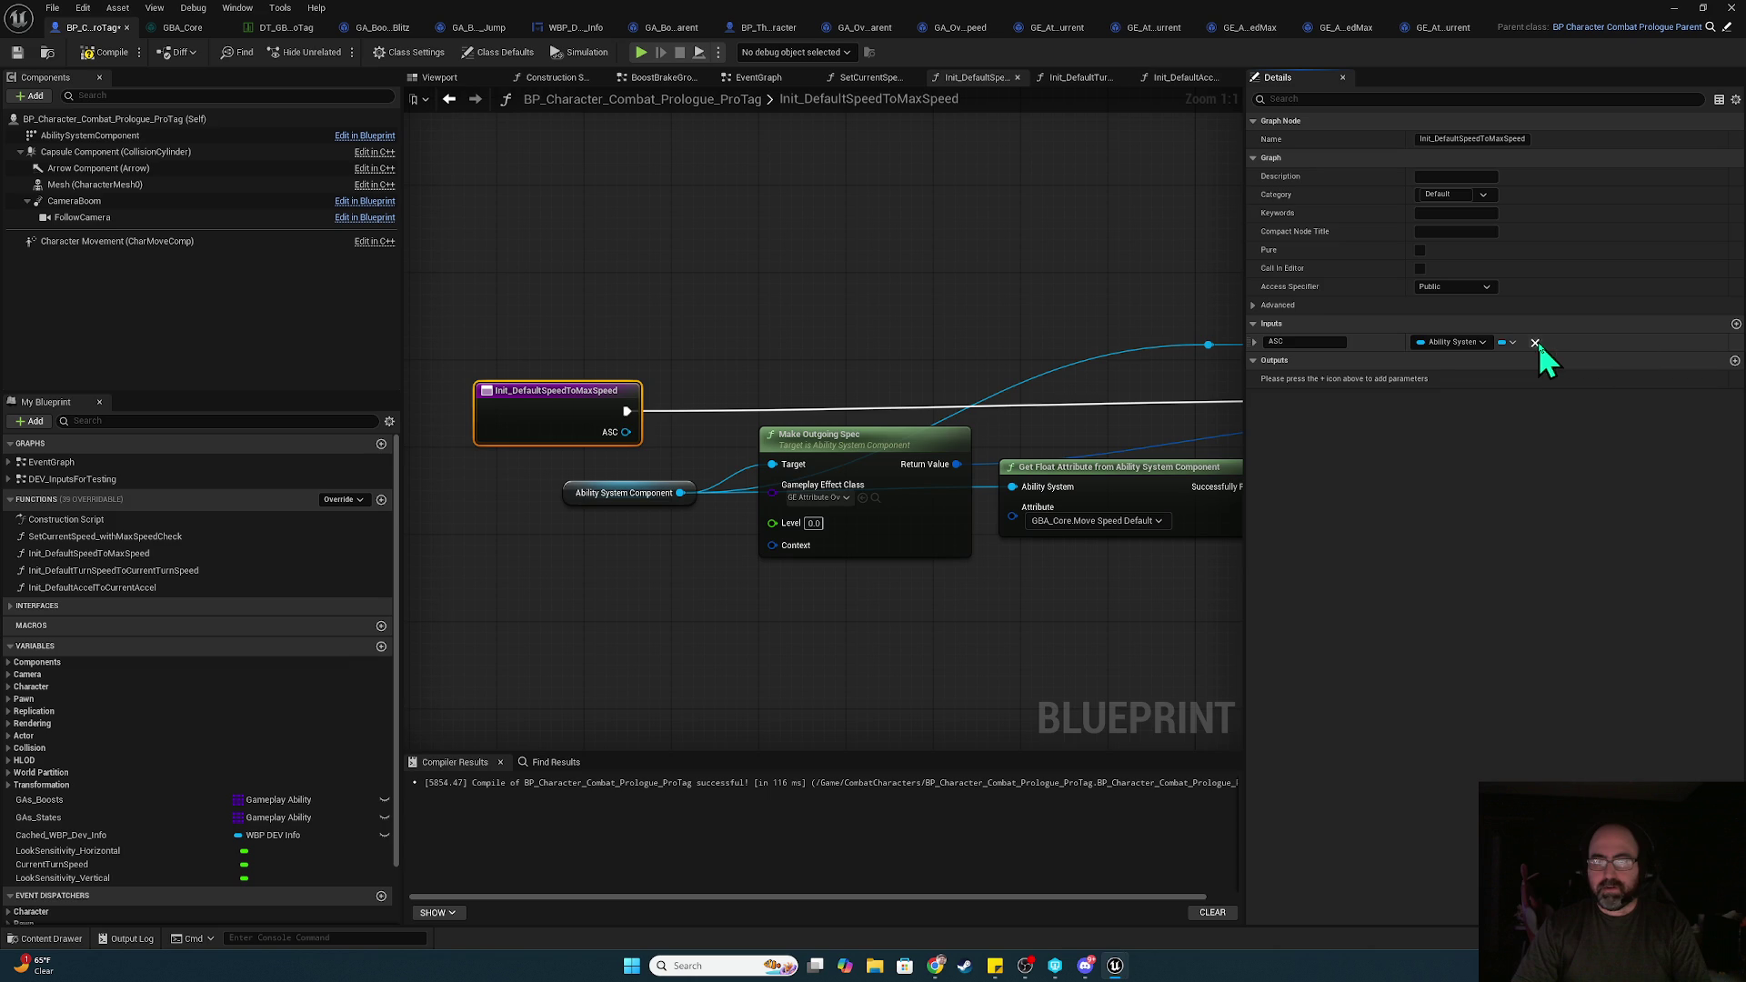
left_click(1536, 343)
scroll(570, 390, "down", 5)
scroll(599, 378, "down", 4)
mouse_move(538, 292)
left_mouse_down()
mouse_move(728, 394)
mouse_move(584, 410)
left_mouse_up()
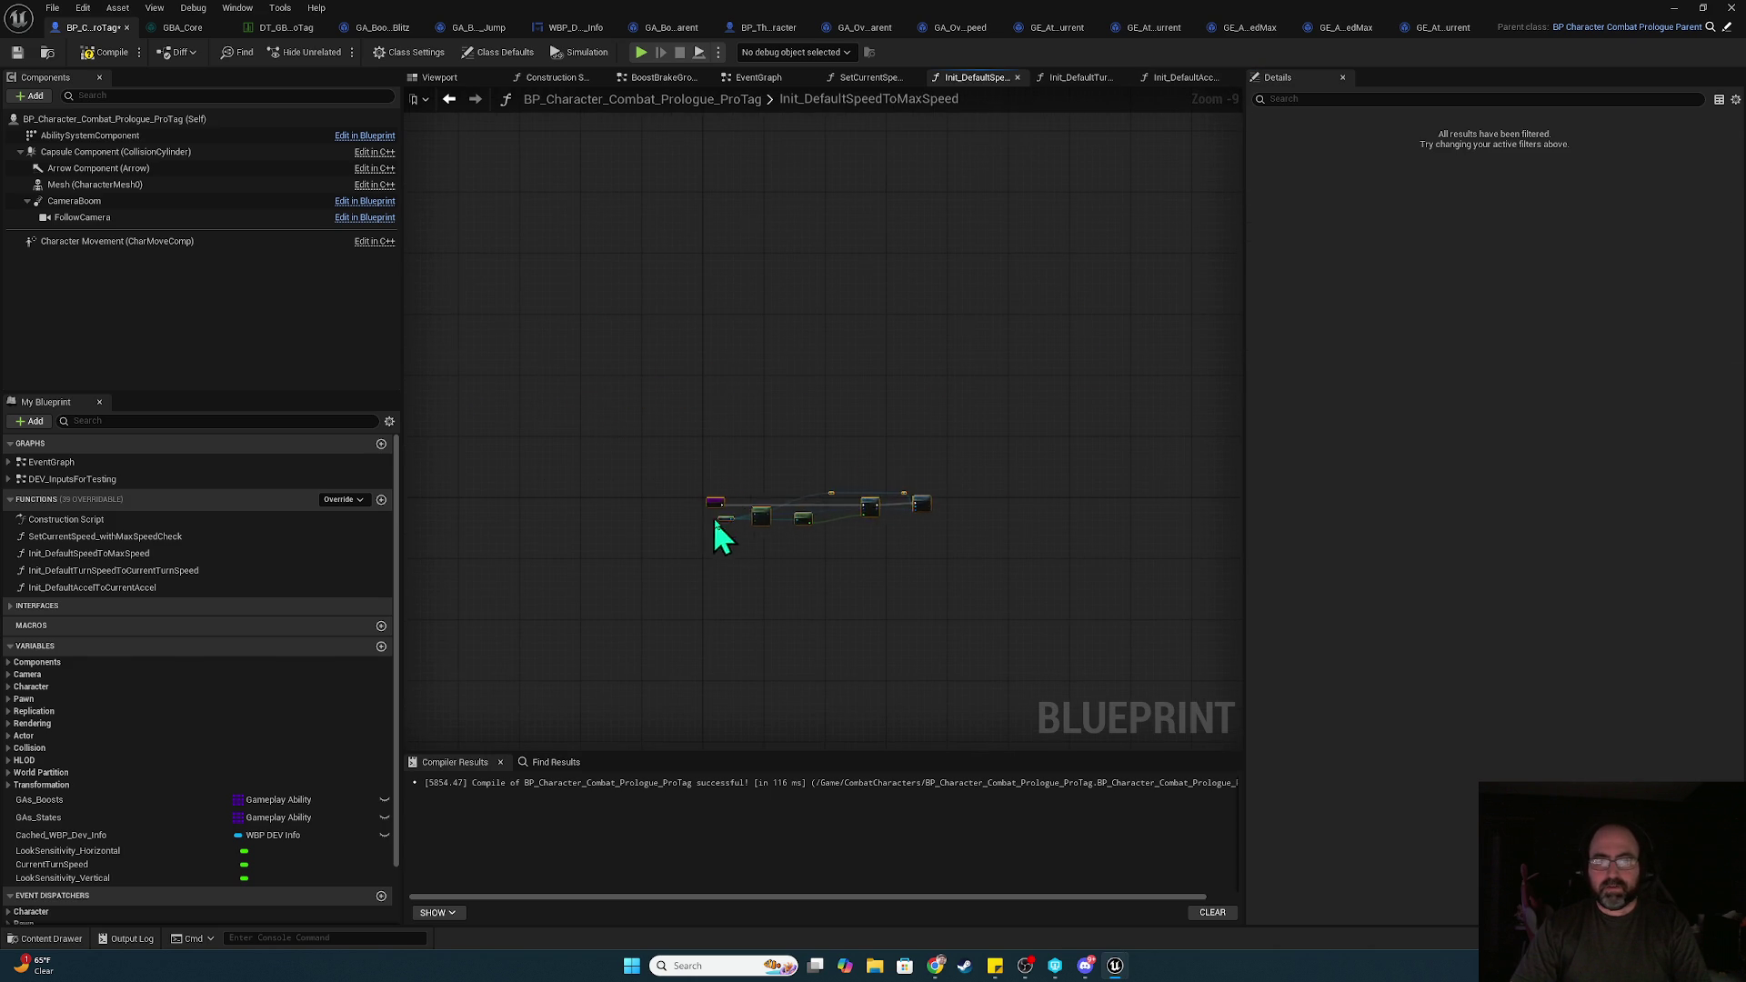
scroll(707, 520, "up", 5)
scroll(604, 401, "up", 4)
mouse_move(563, 272)
left_mouse_down()
mouse_move(471, 269)
mouse_move(865, 281)
left_mouse_up()
Compile, jump to the first pin error, and refresh the erroring Init Default Speed node
left_click(111, 56)
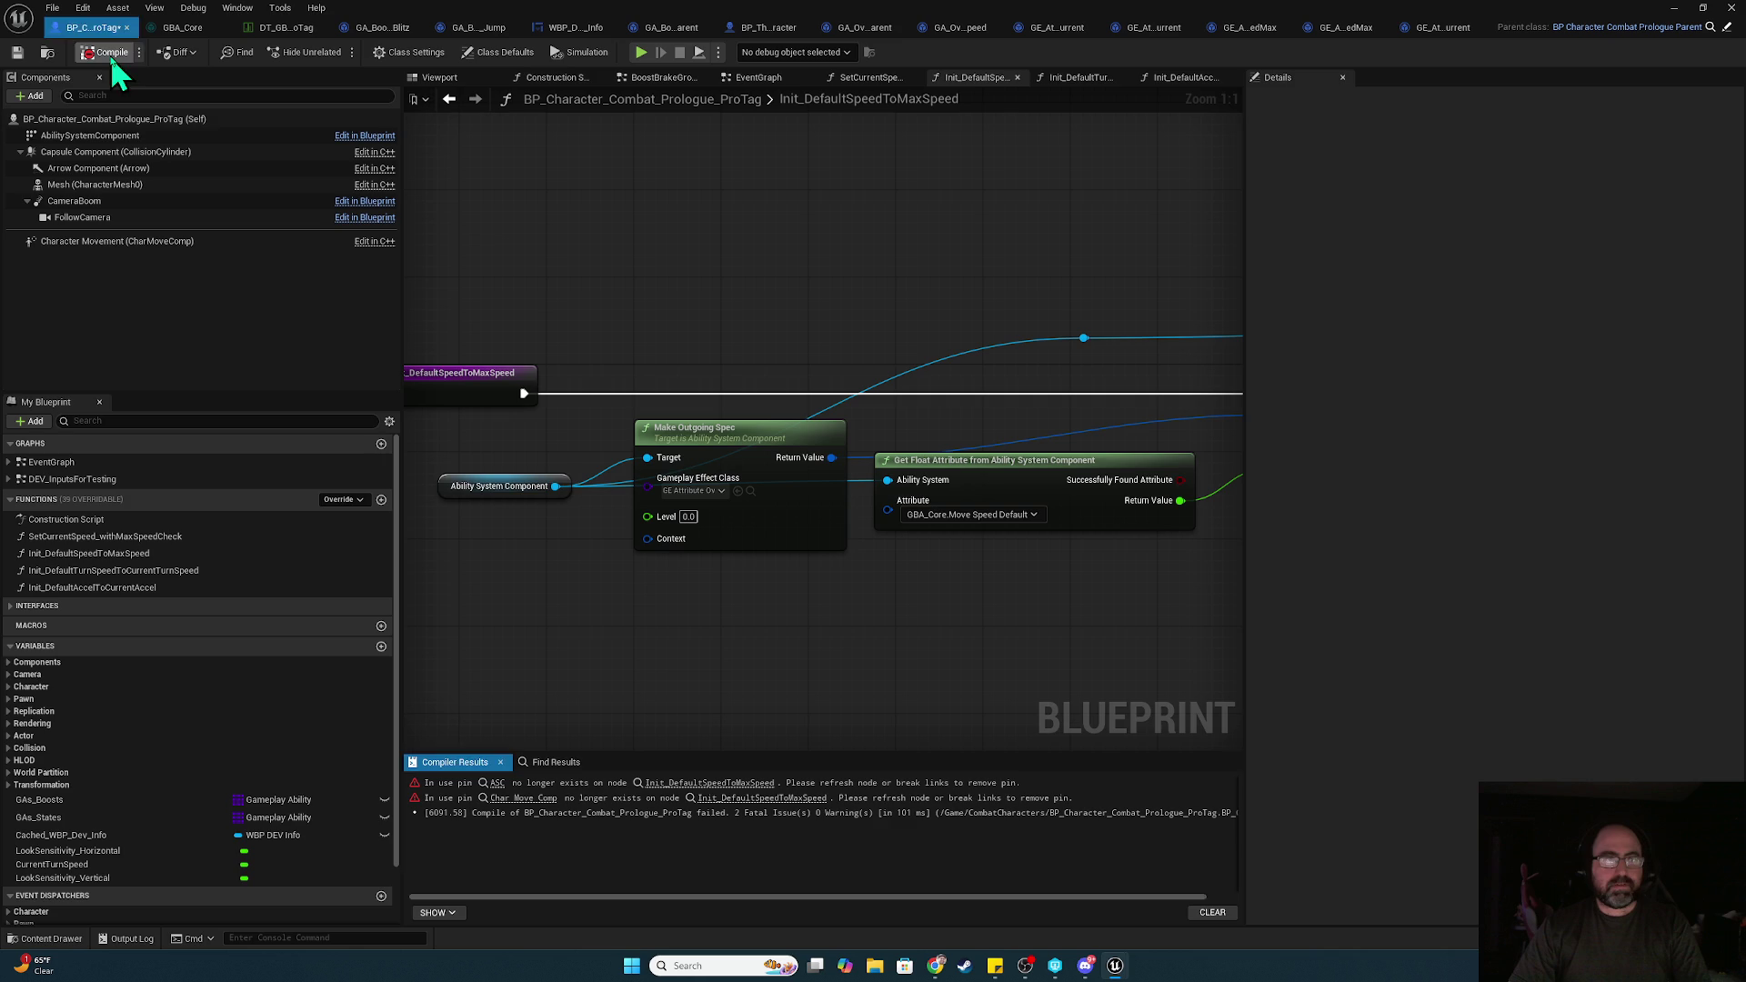
left_click(696, 782)
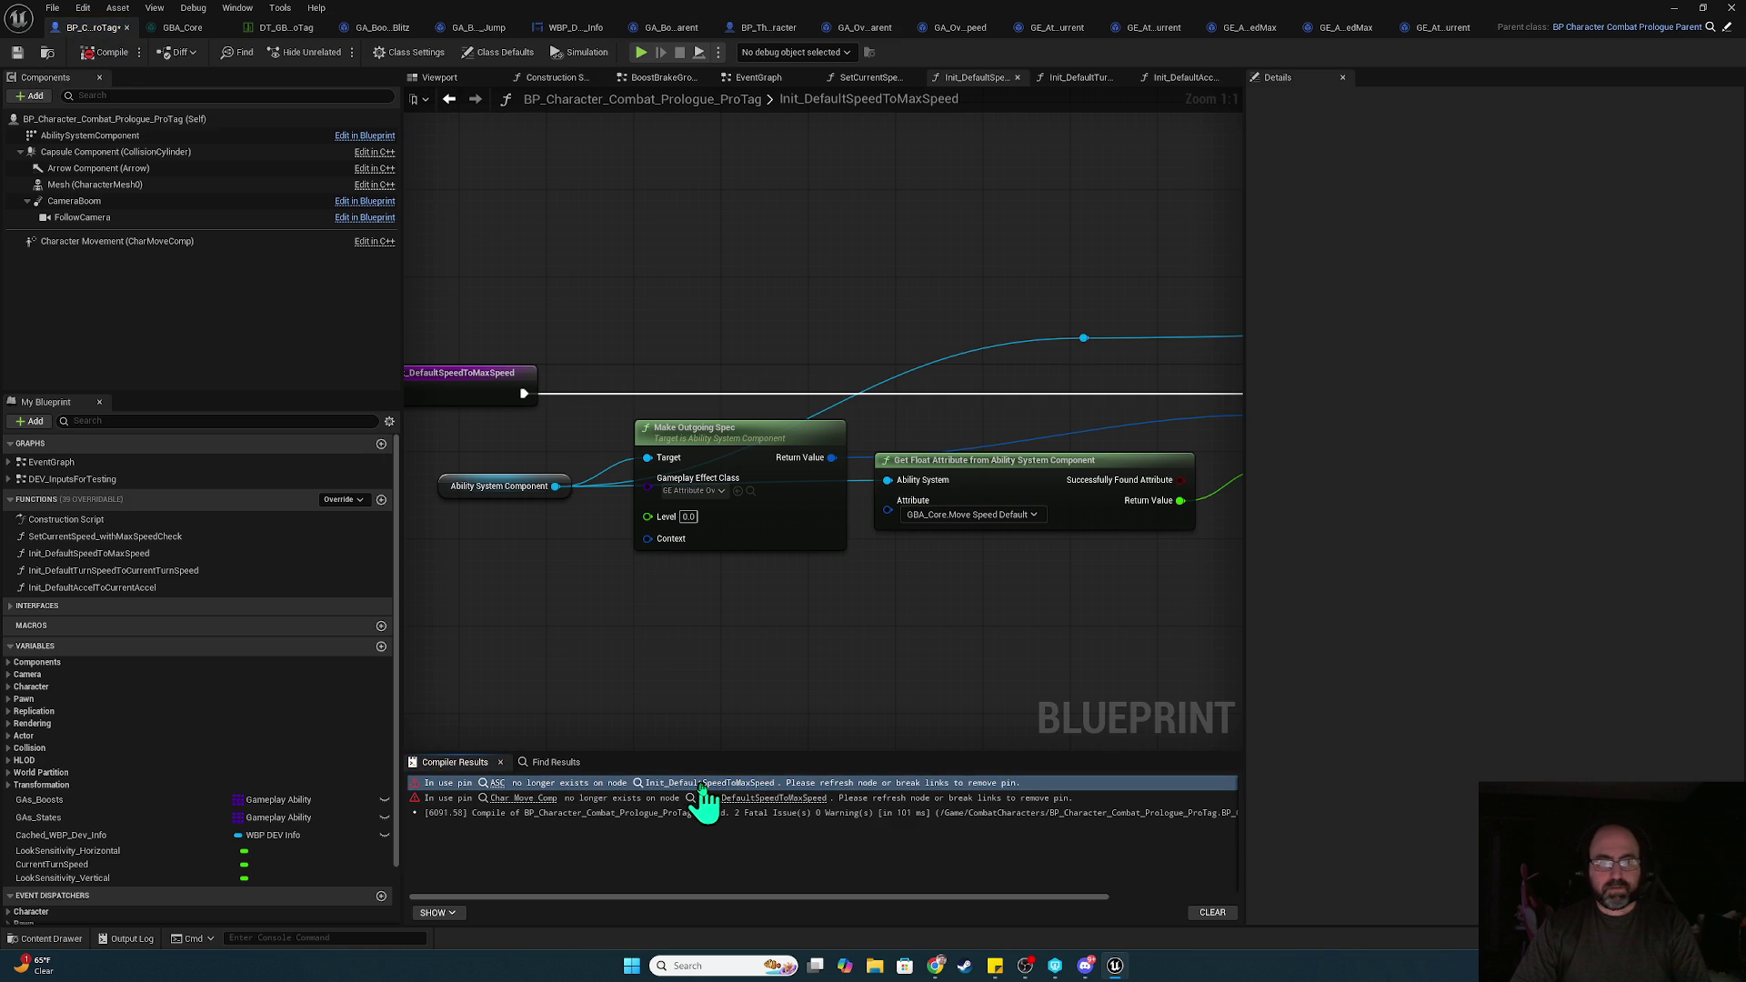
left_click(706, 797)
right_click(844, 402)
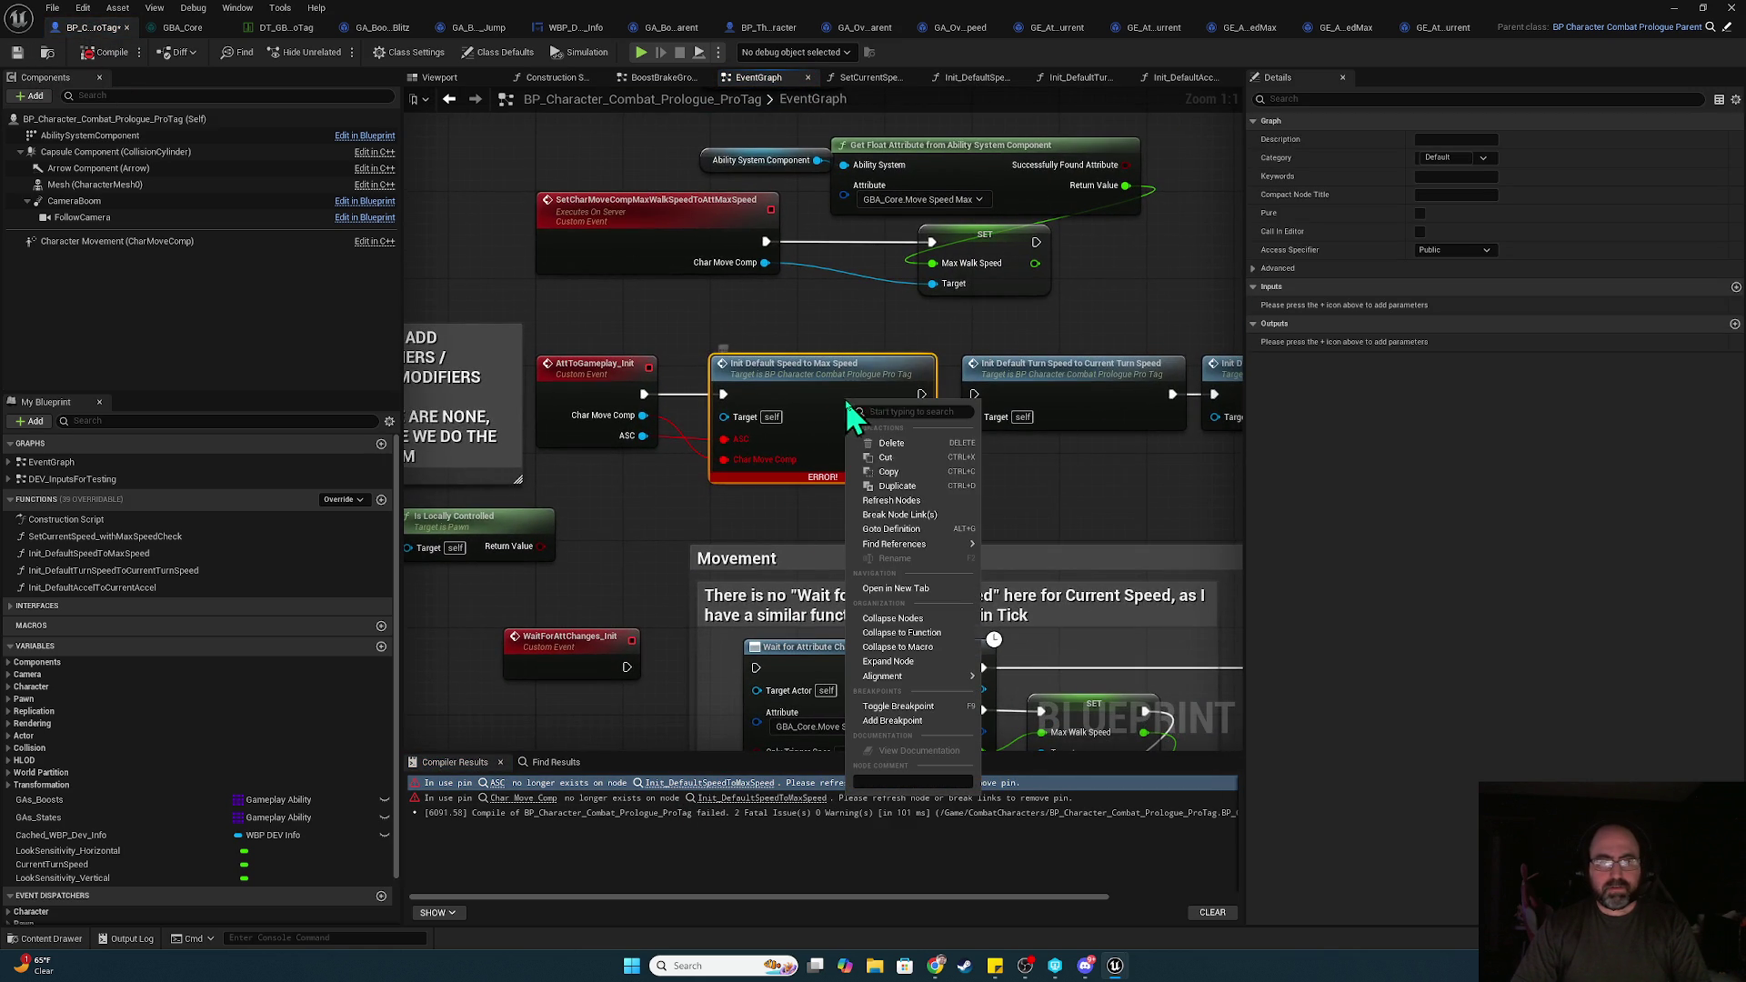
left_click(910, 501)
Delete the CharMoveComp and ASC inputs from AttToGameplay_Init, then recompile and save
left_click(591, 368)
left_click(1536, 297)
left_click(1536, 296)
left_click(109, 54)
left_click(18, 54)
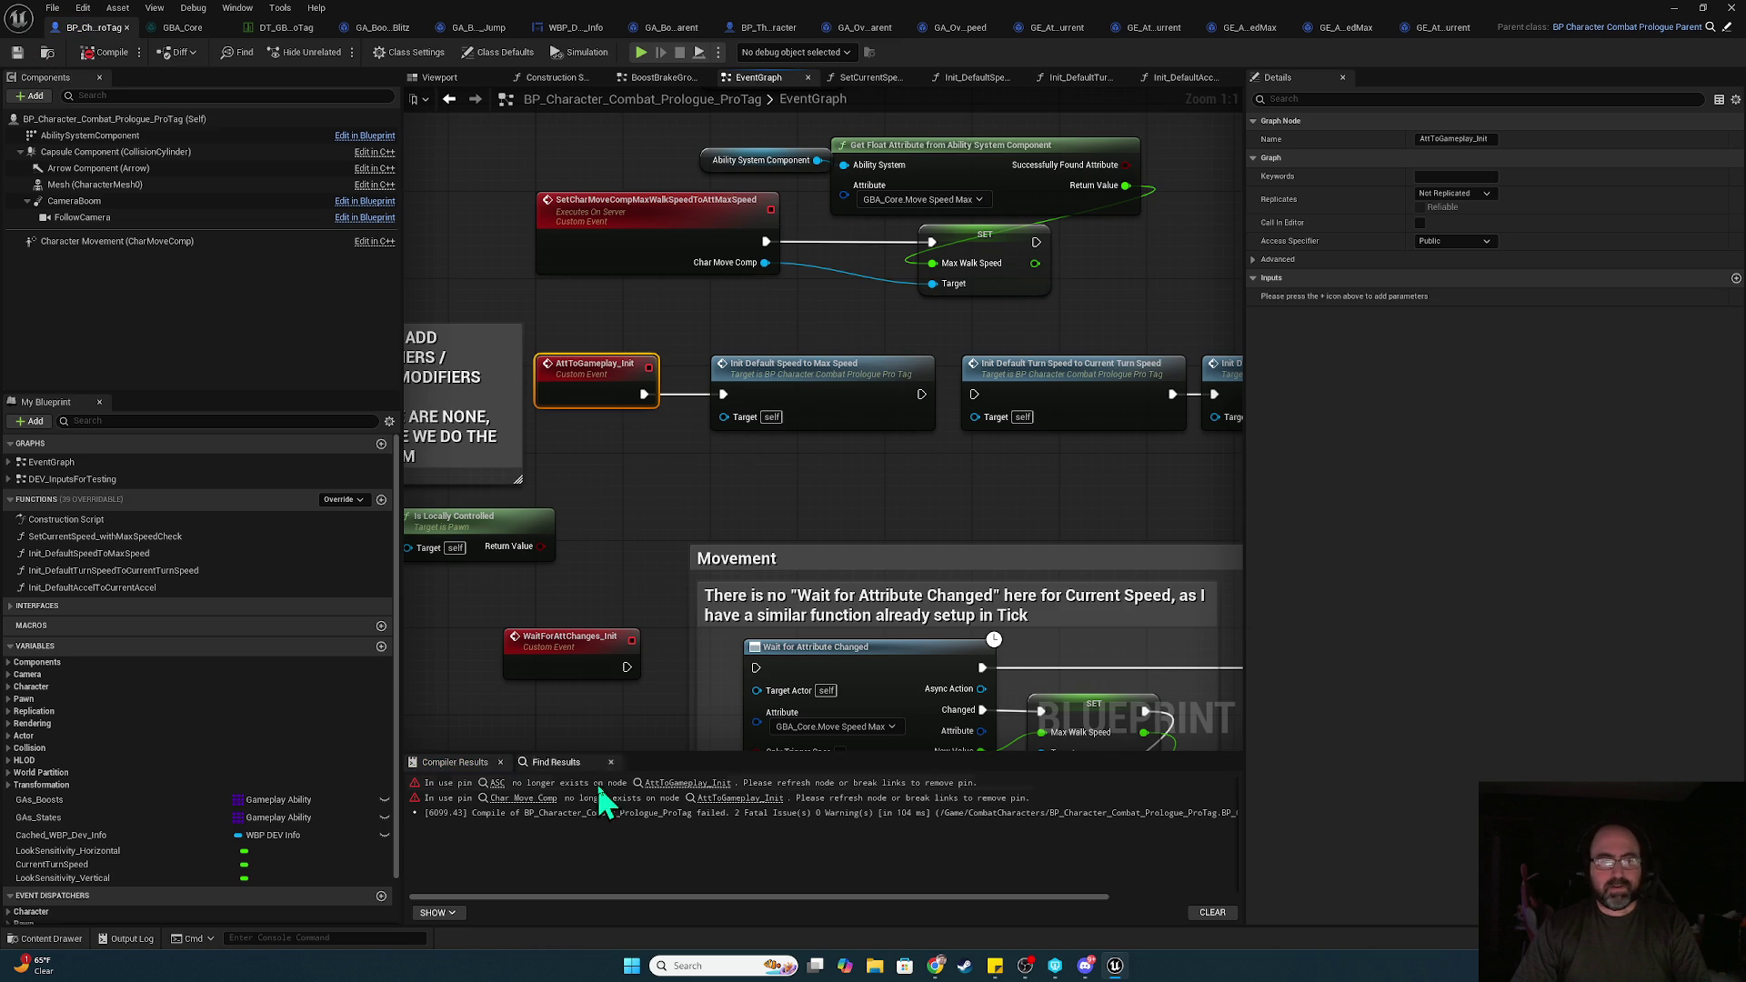
Refresh the broken init node to drop orphaned pins and recompile the character blueprint cleanly
left_click(497, 783)
right_click(862, 414)
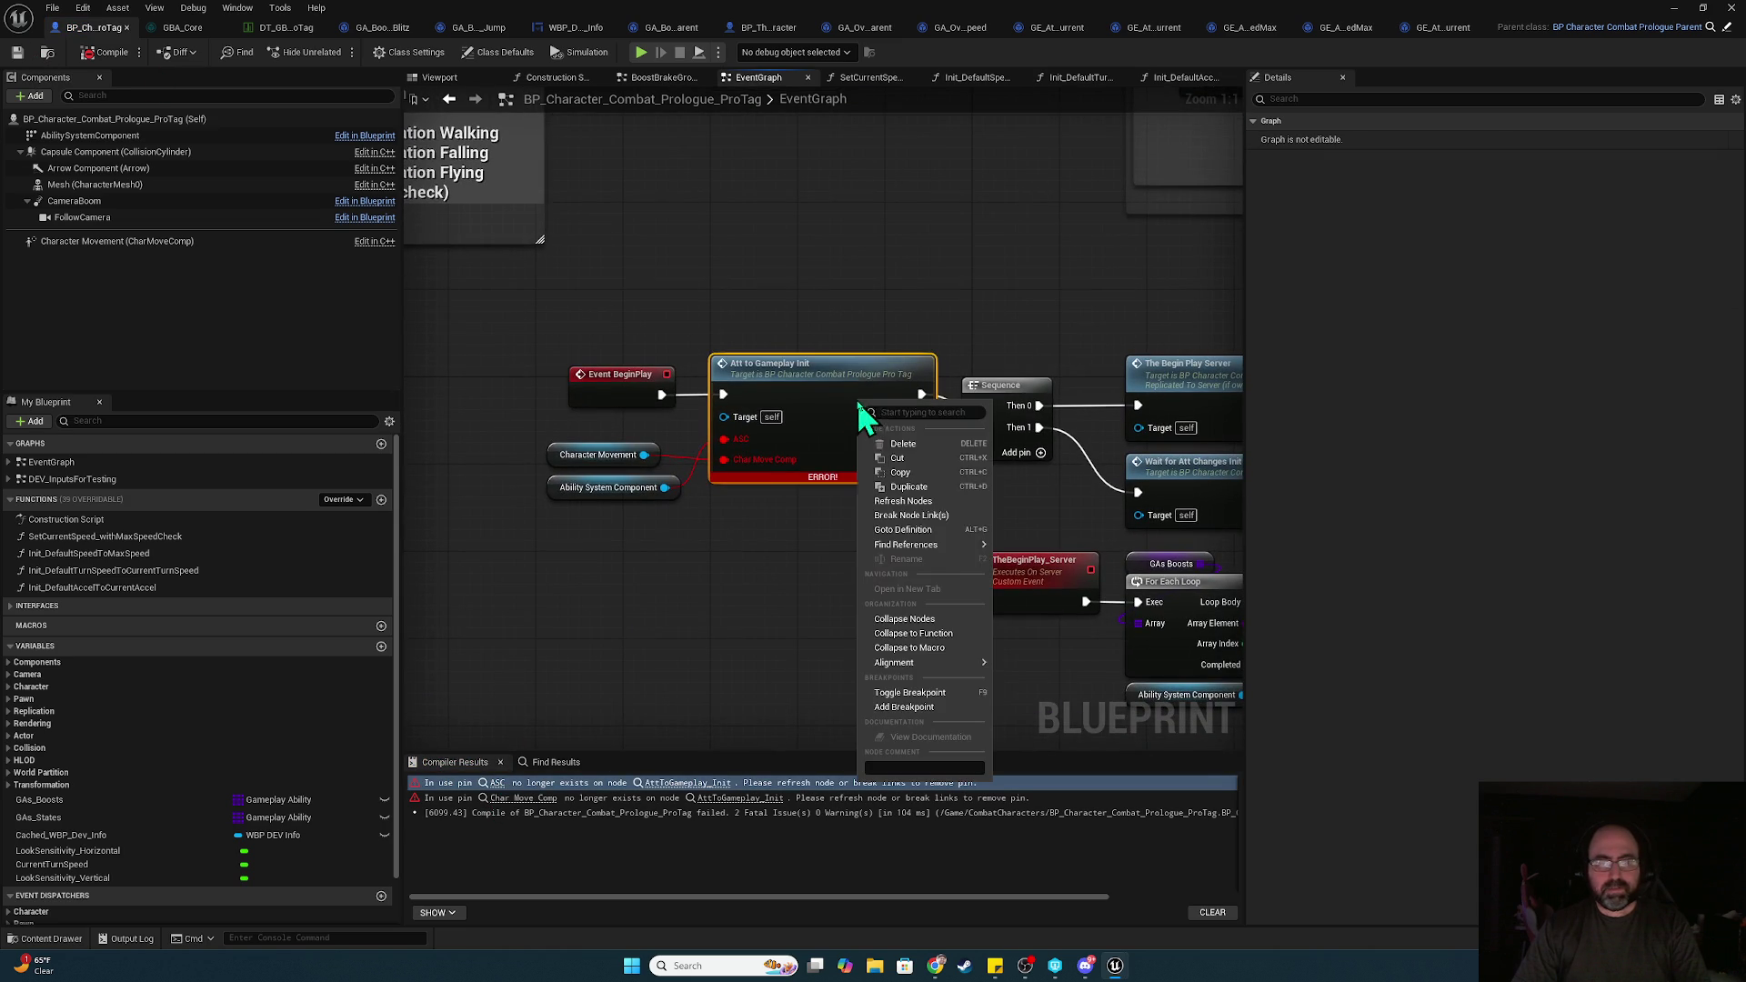
left_click(903, 501)
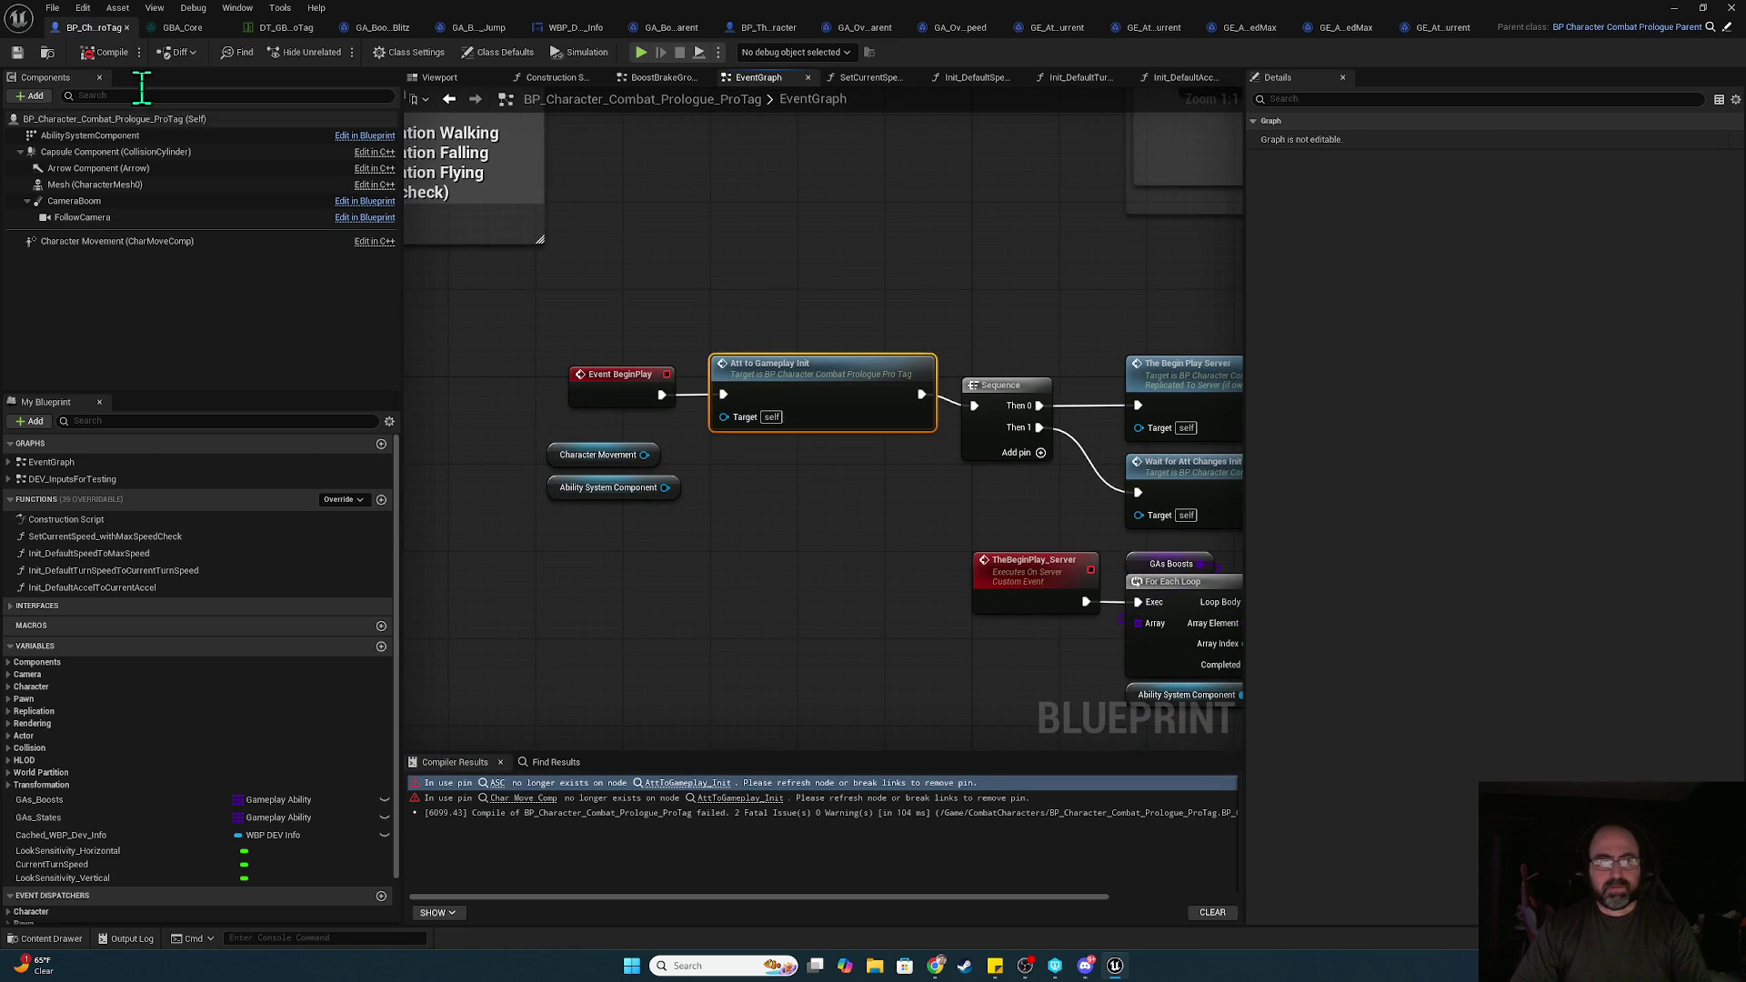
left_click(105, 52)
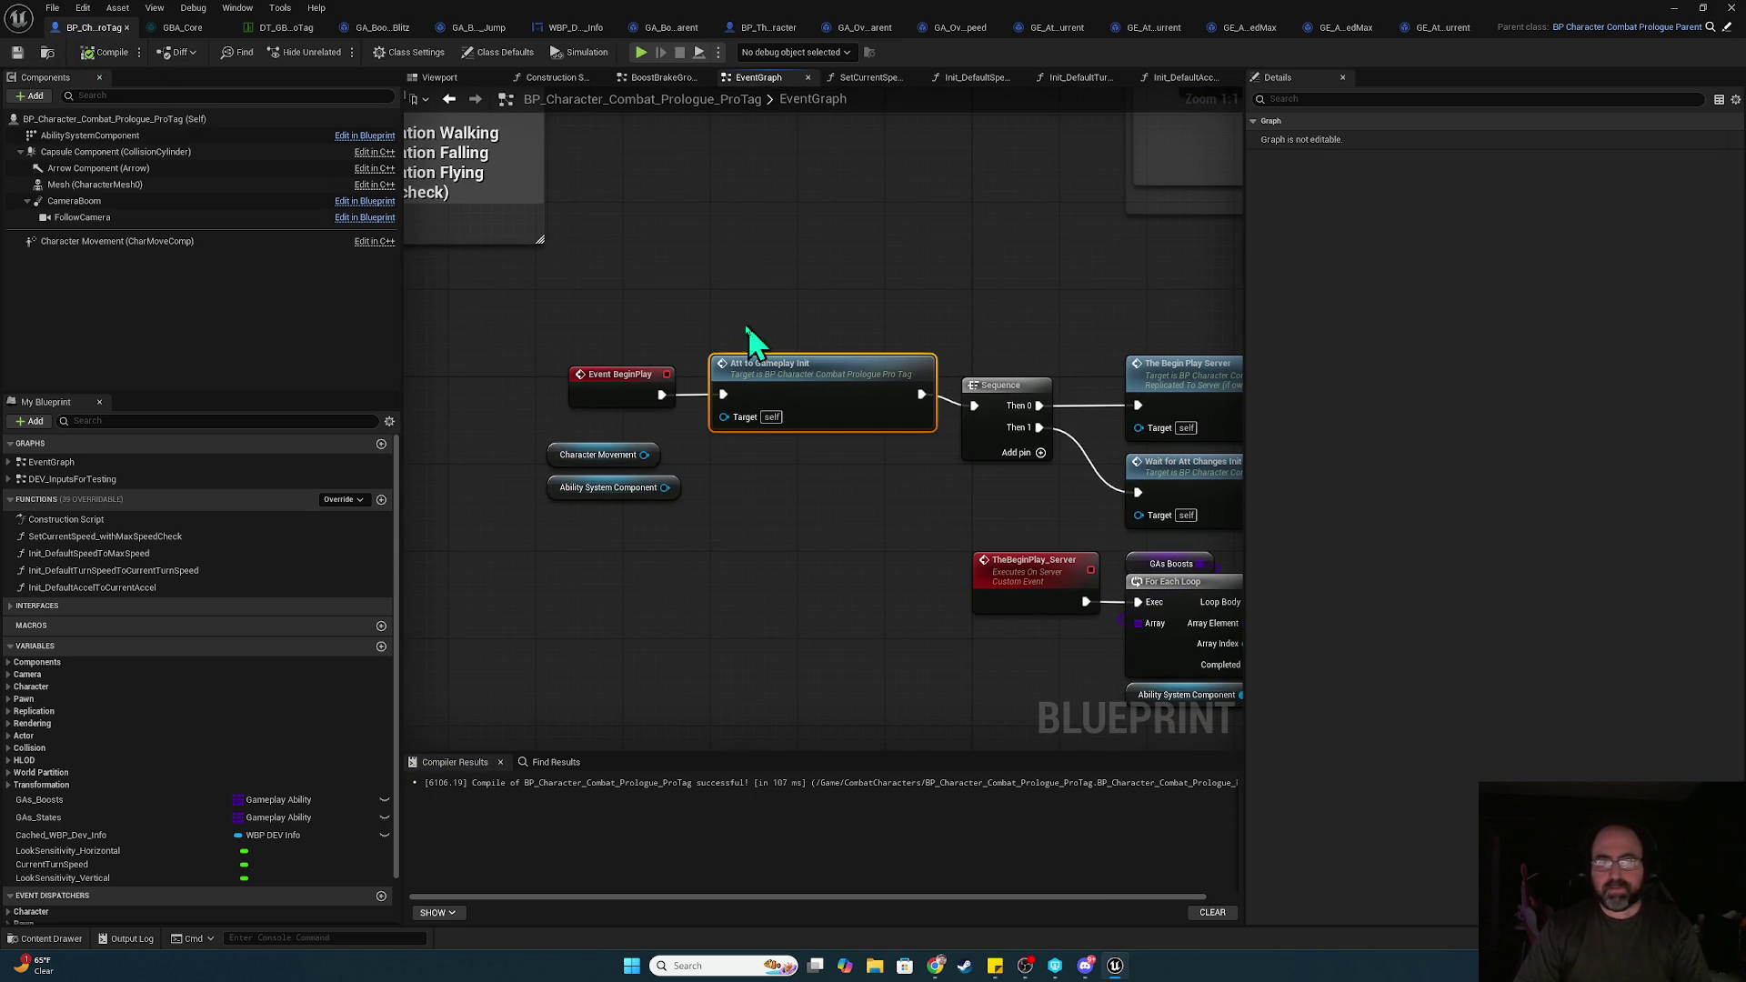
scroll(1032, 335, "down", 2)
mouse_move(1091, 304)
left_mouse_down()
mouse_move(675, 294)
mouse_move(693, 116)
left_mouse_up()
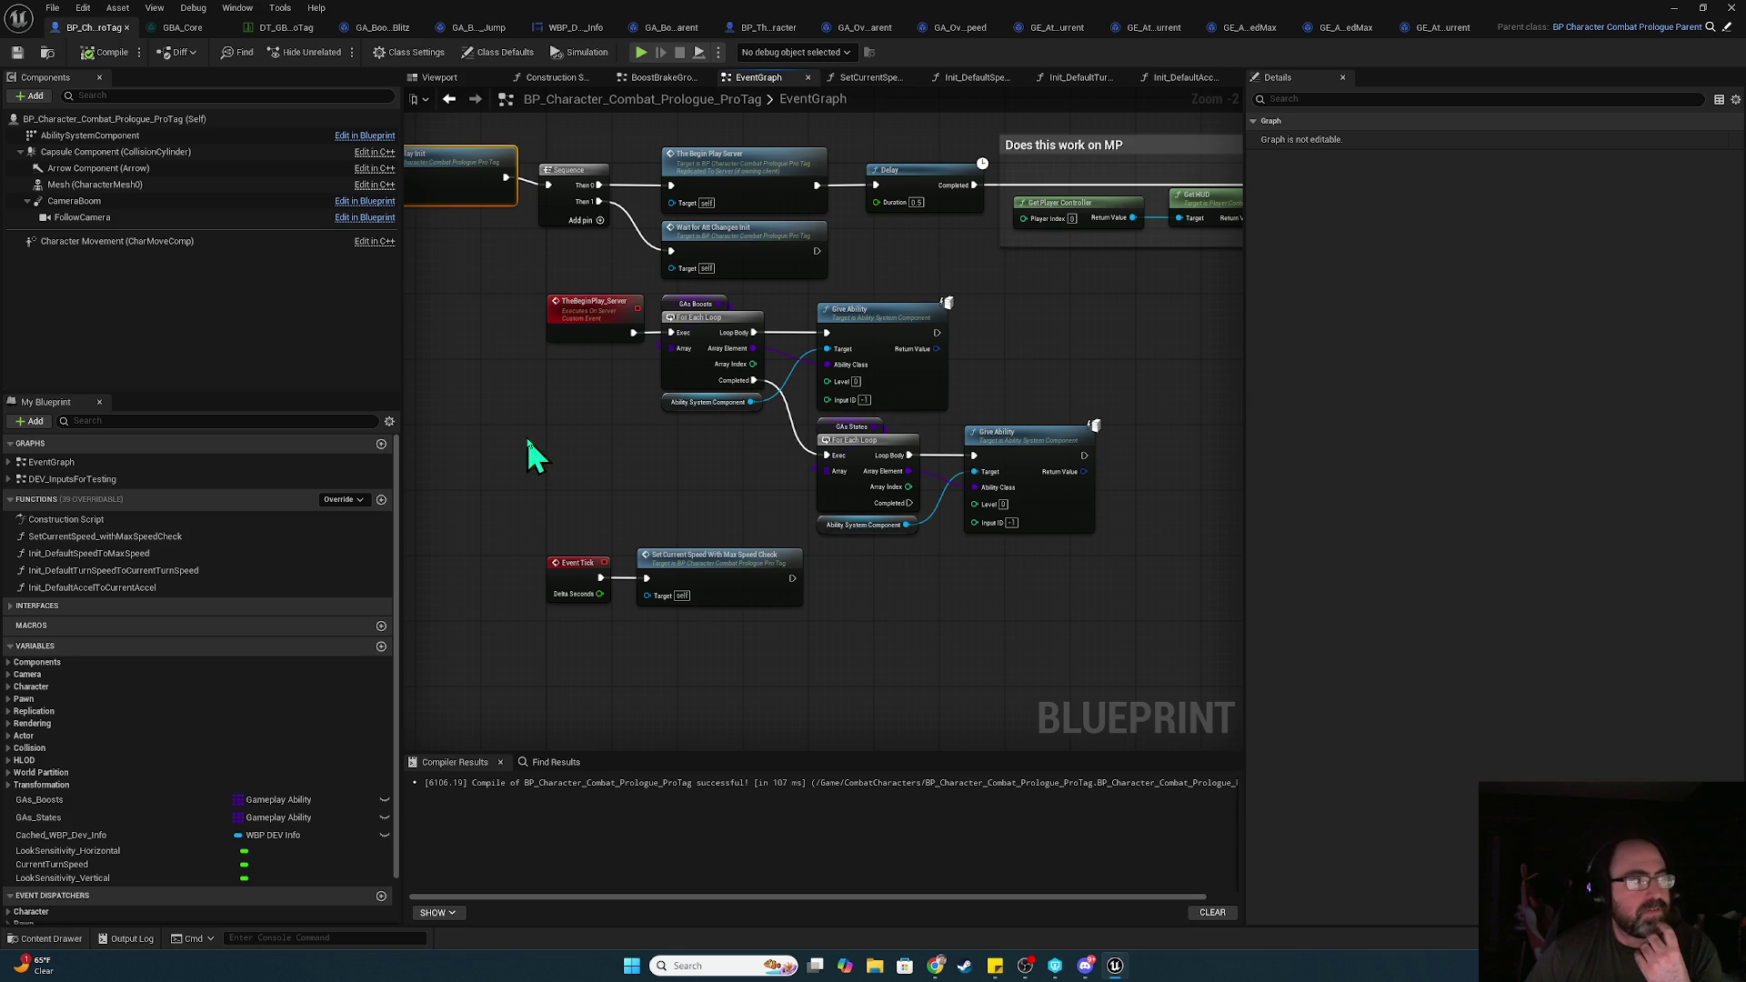
left_click_drag(537, 419, 764, 609)
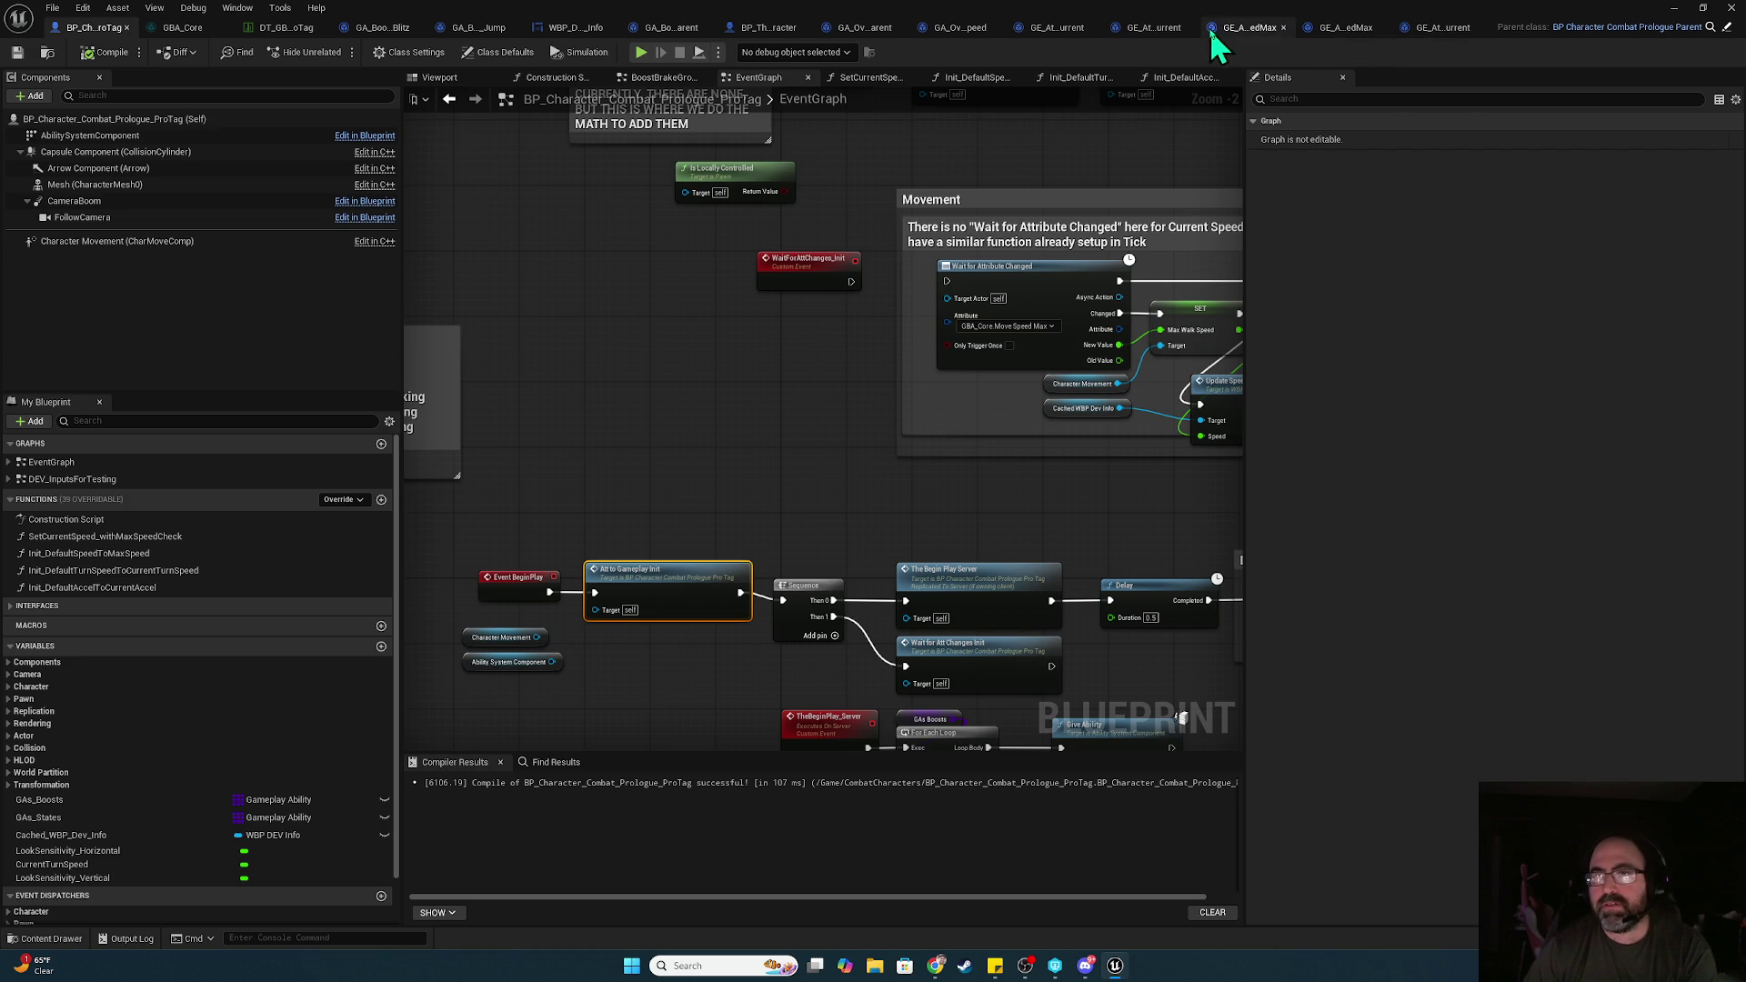
Close the GA_OverrideAttValue ability tabs and switch to the BP_ThirdPersonCharacter event graph
left_click(961, 30)
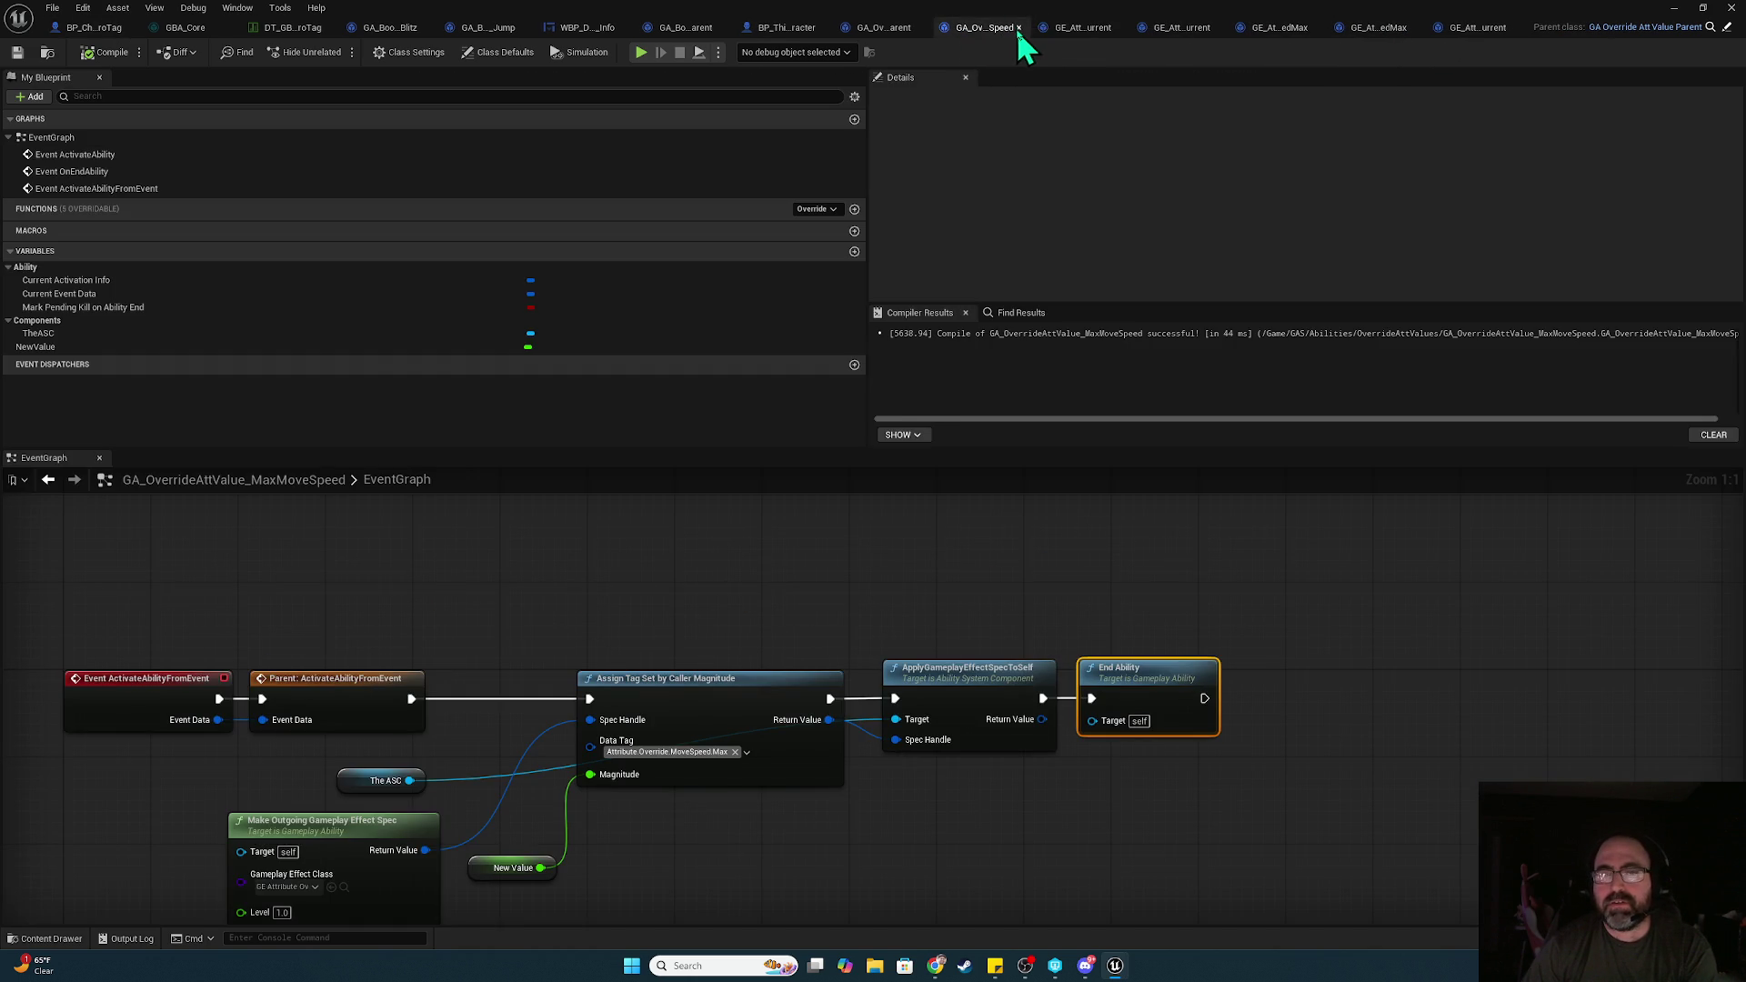
left_click(1017, 29)
left_click(1029, 27)
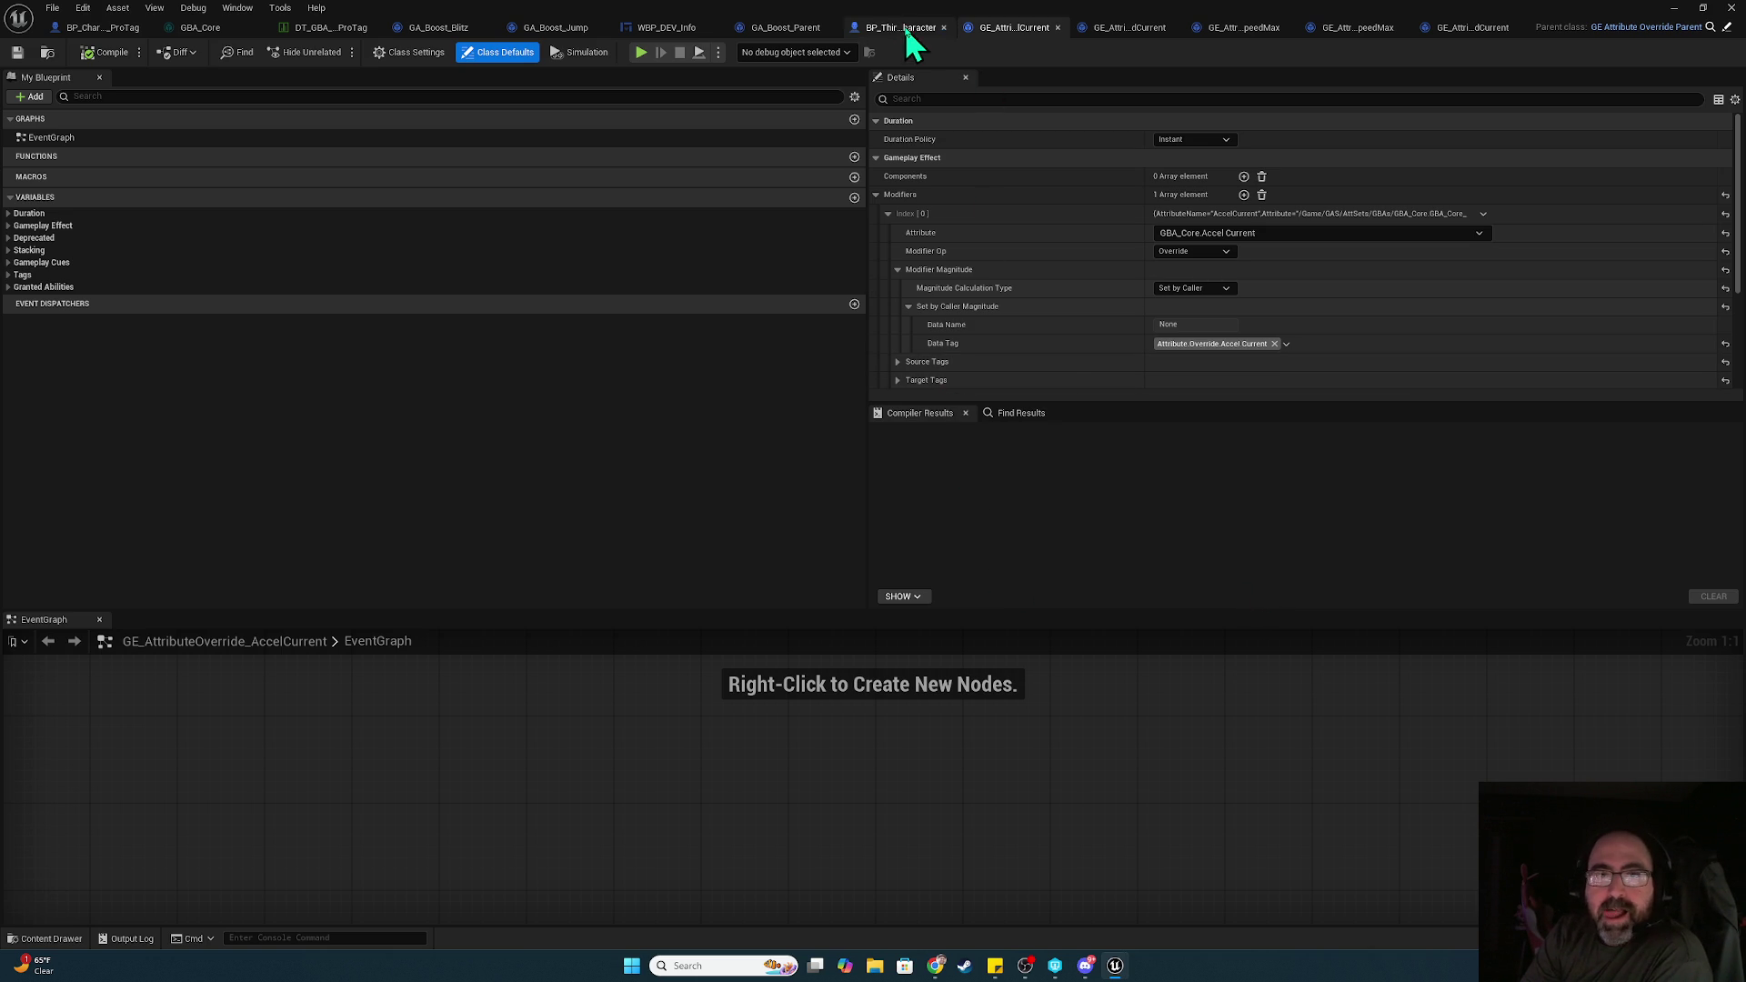
scroll(628, 755, "down", 2)
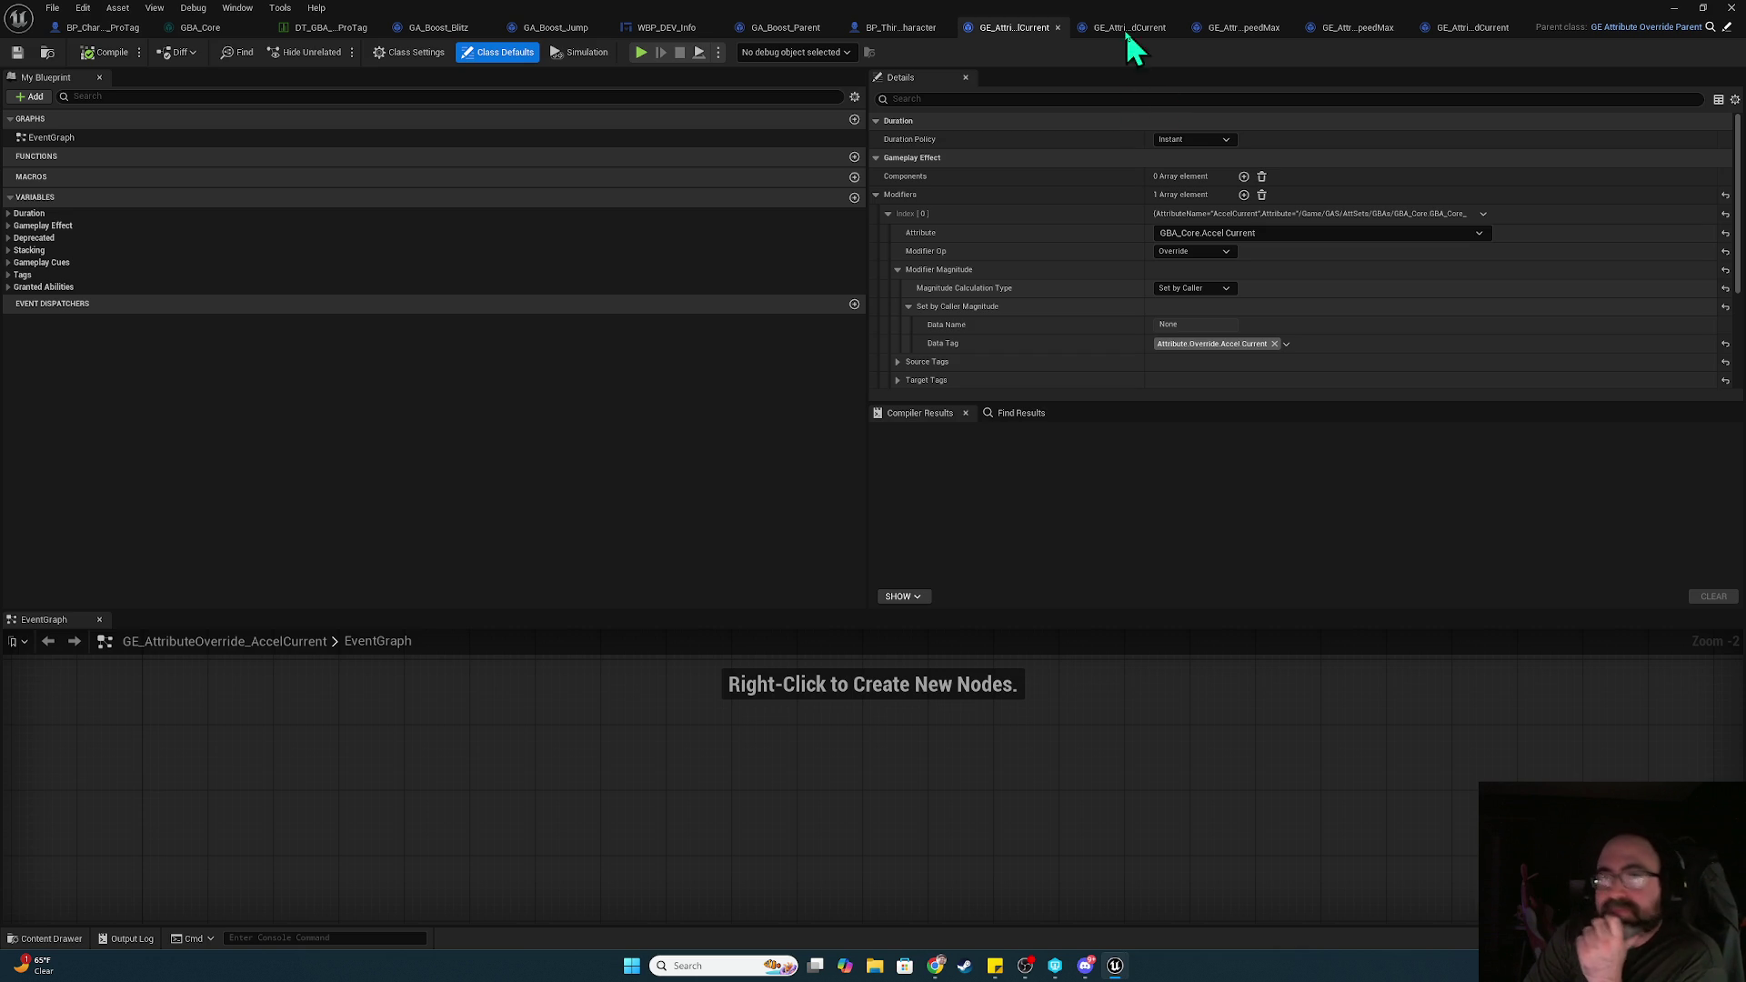
left_click(894, 28)
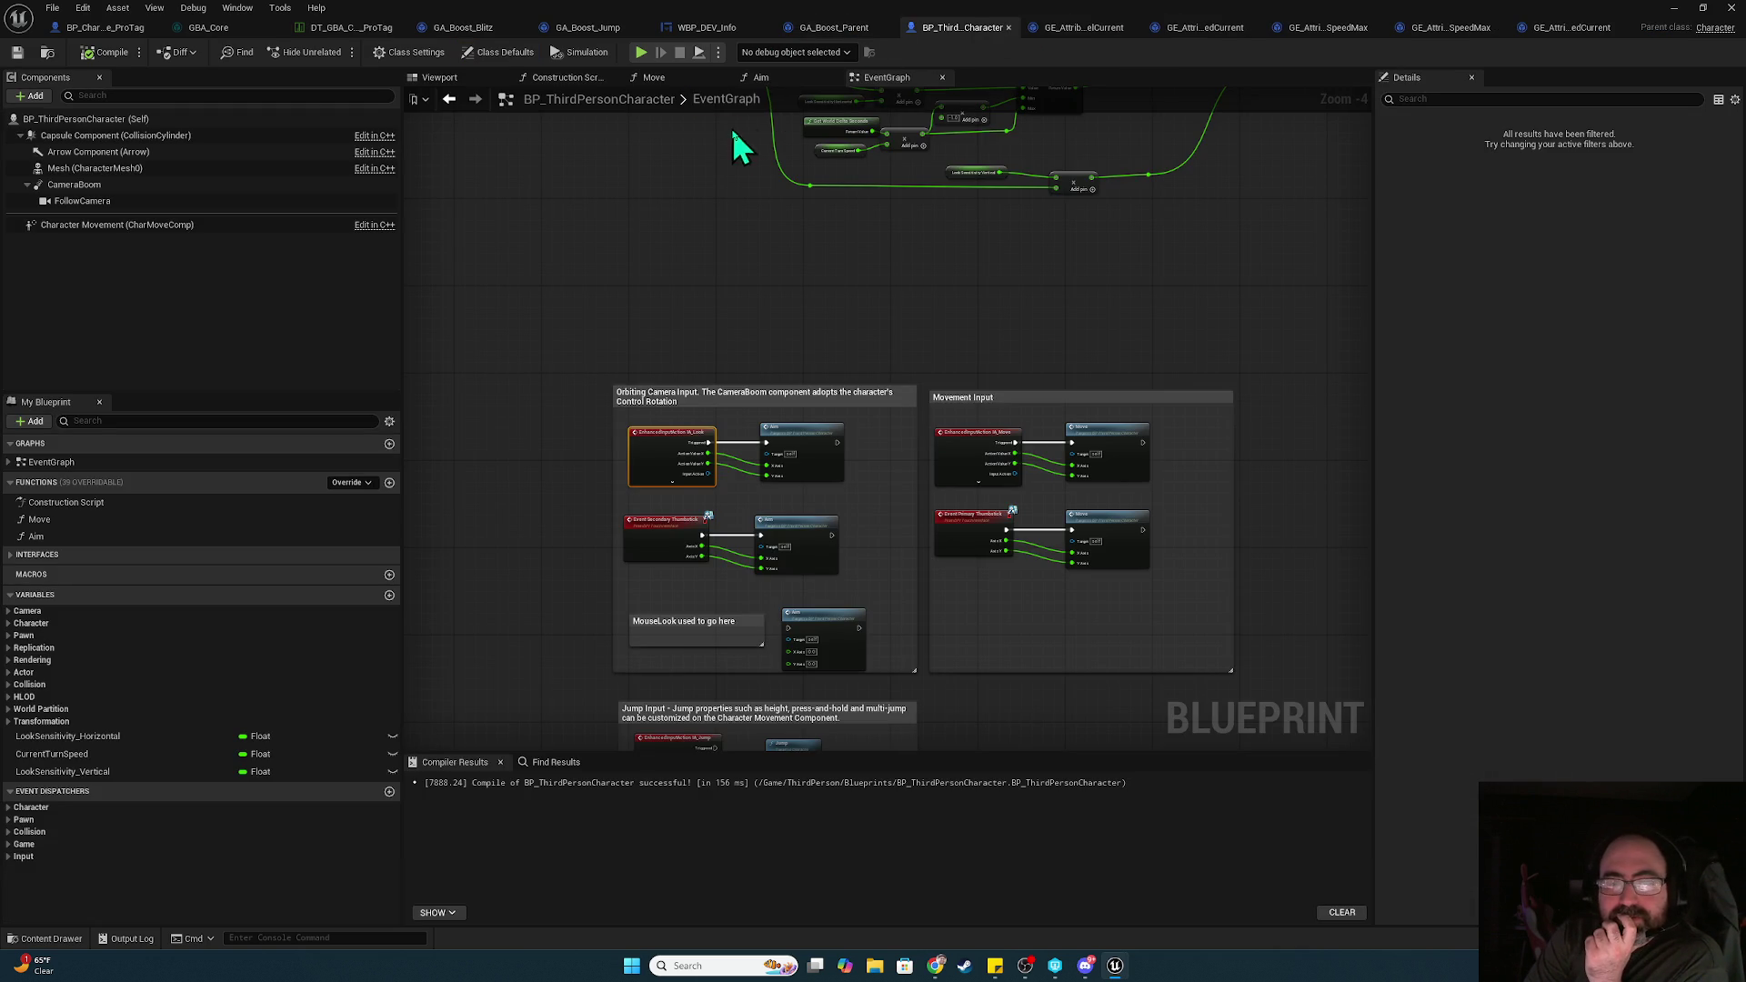
Back in BP_Character_Combat_Prologue_ProTag's event graph, box-select the Movement and Friction node groups for a comment
left_click(144, 31)
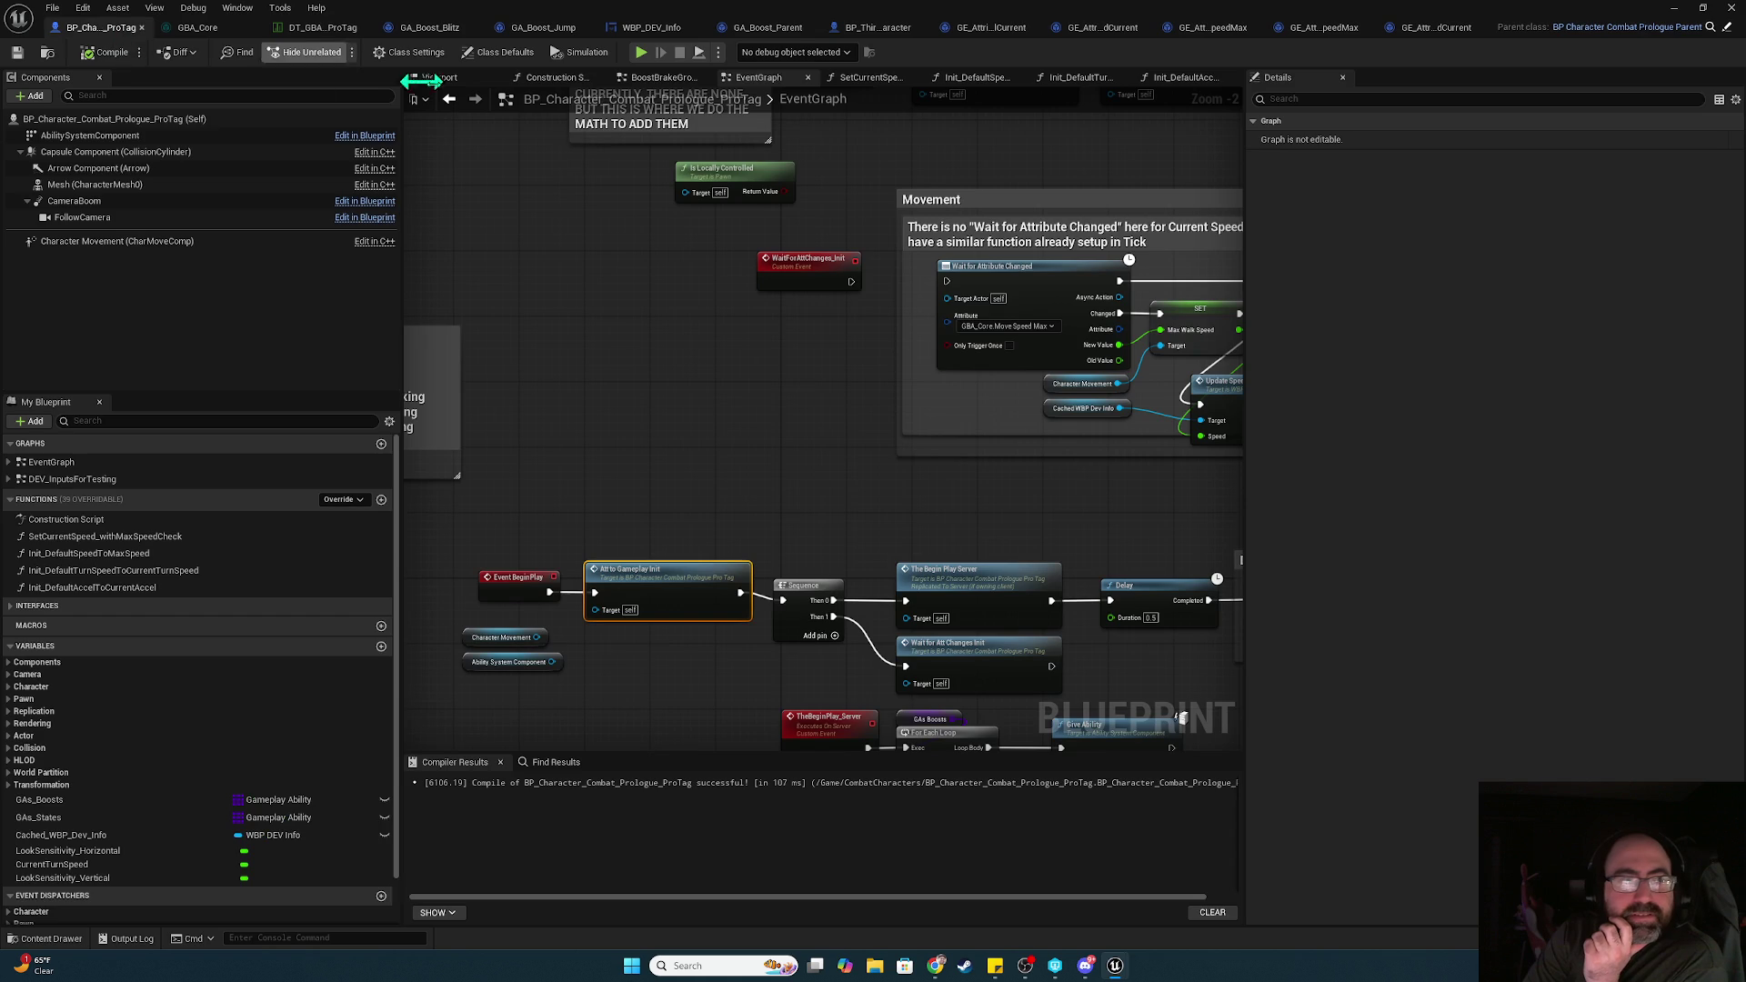
left_click_drag(899, 498, 800, 237)
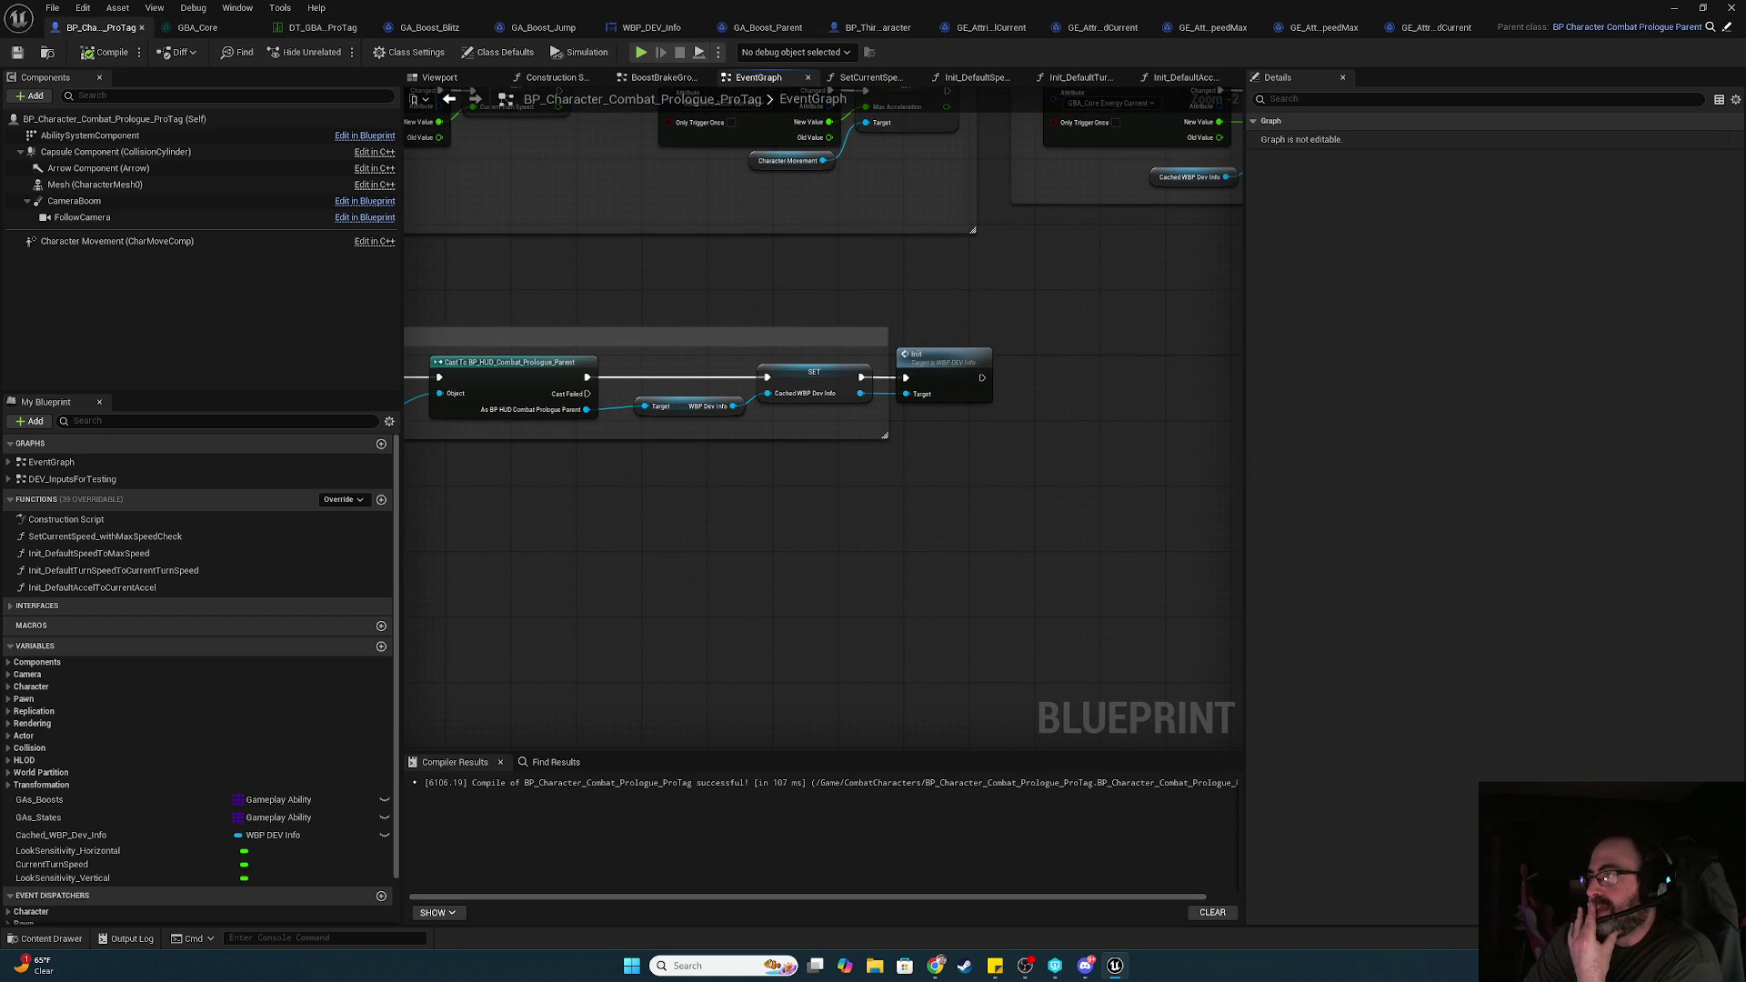
left_click_drag(727, 545, 939, 569)
mouse_move(409, 273)
left_mouse_down()
mouse_move(509, 309)
mouse_move(658, 447)
left_mouse_up()
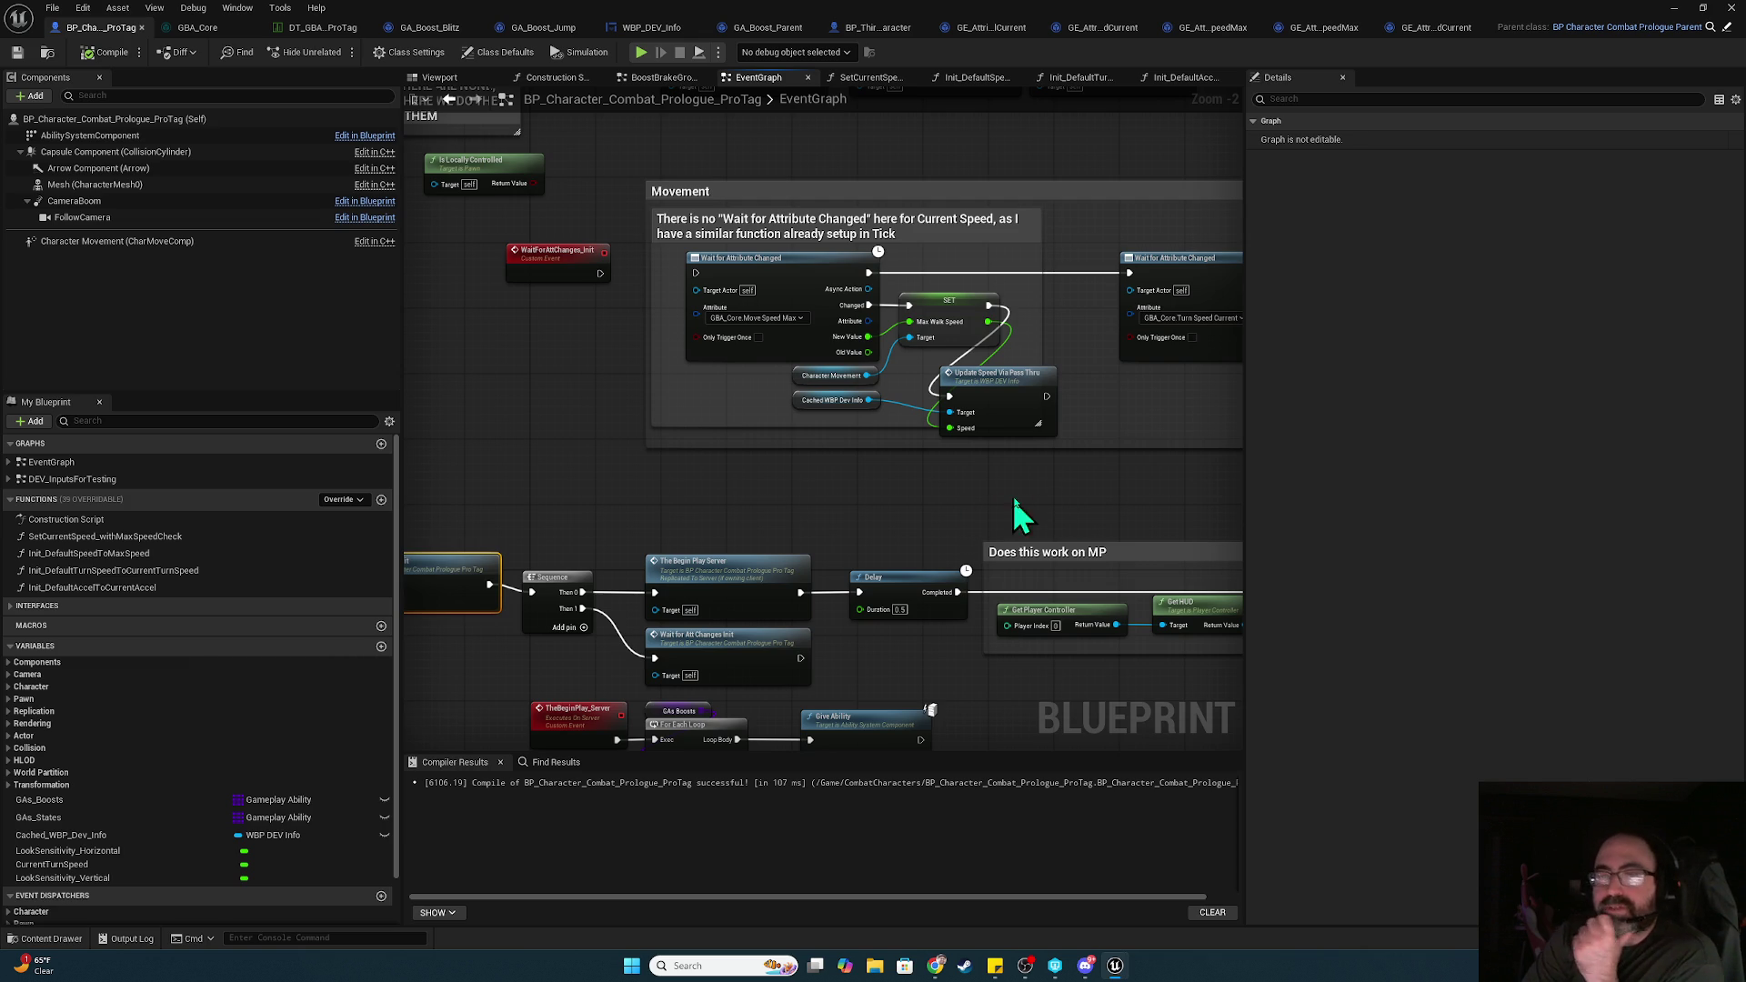
mouse_move(1020, 482)
left_mouse_down()
mouse_move(969, 90)
mouse_move(948, 68)
left_mouse_up()
left_click_drag(745, 94, 856, 130)
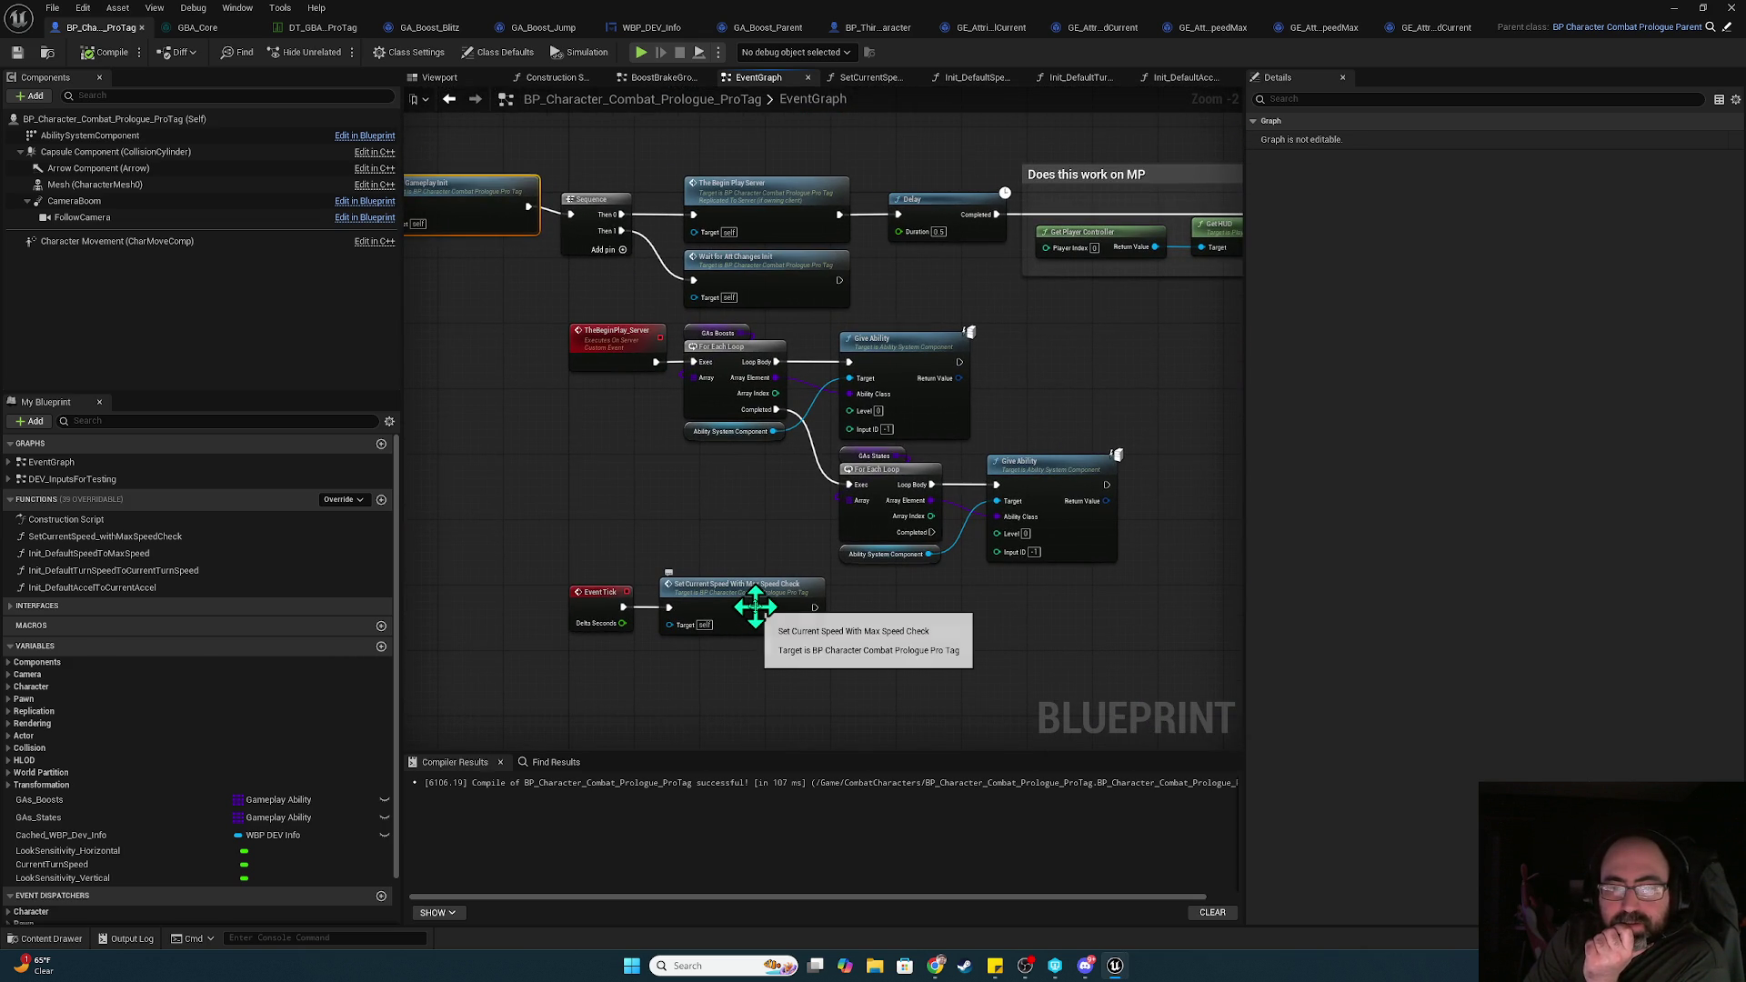
mouse_move(651, 475)
left_mouse_down()
mouse_move(895, 572)
mouse_move(799, 518)
mouse_move(854, 562)
mouse_move(787, 569)
mouse_move(887, 538)
left_mouse_up()
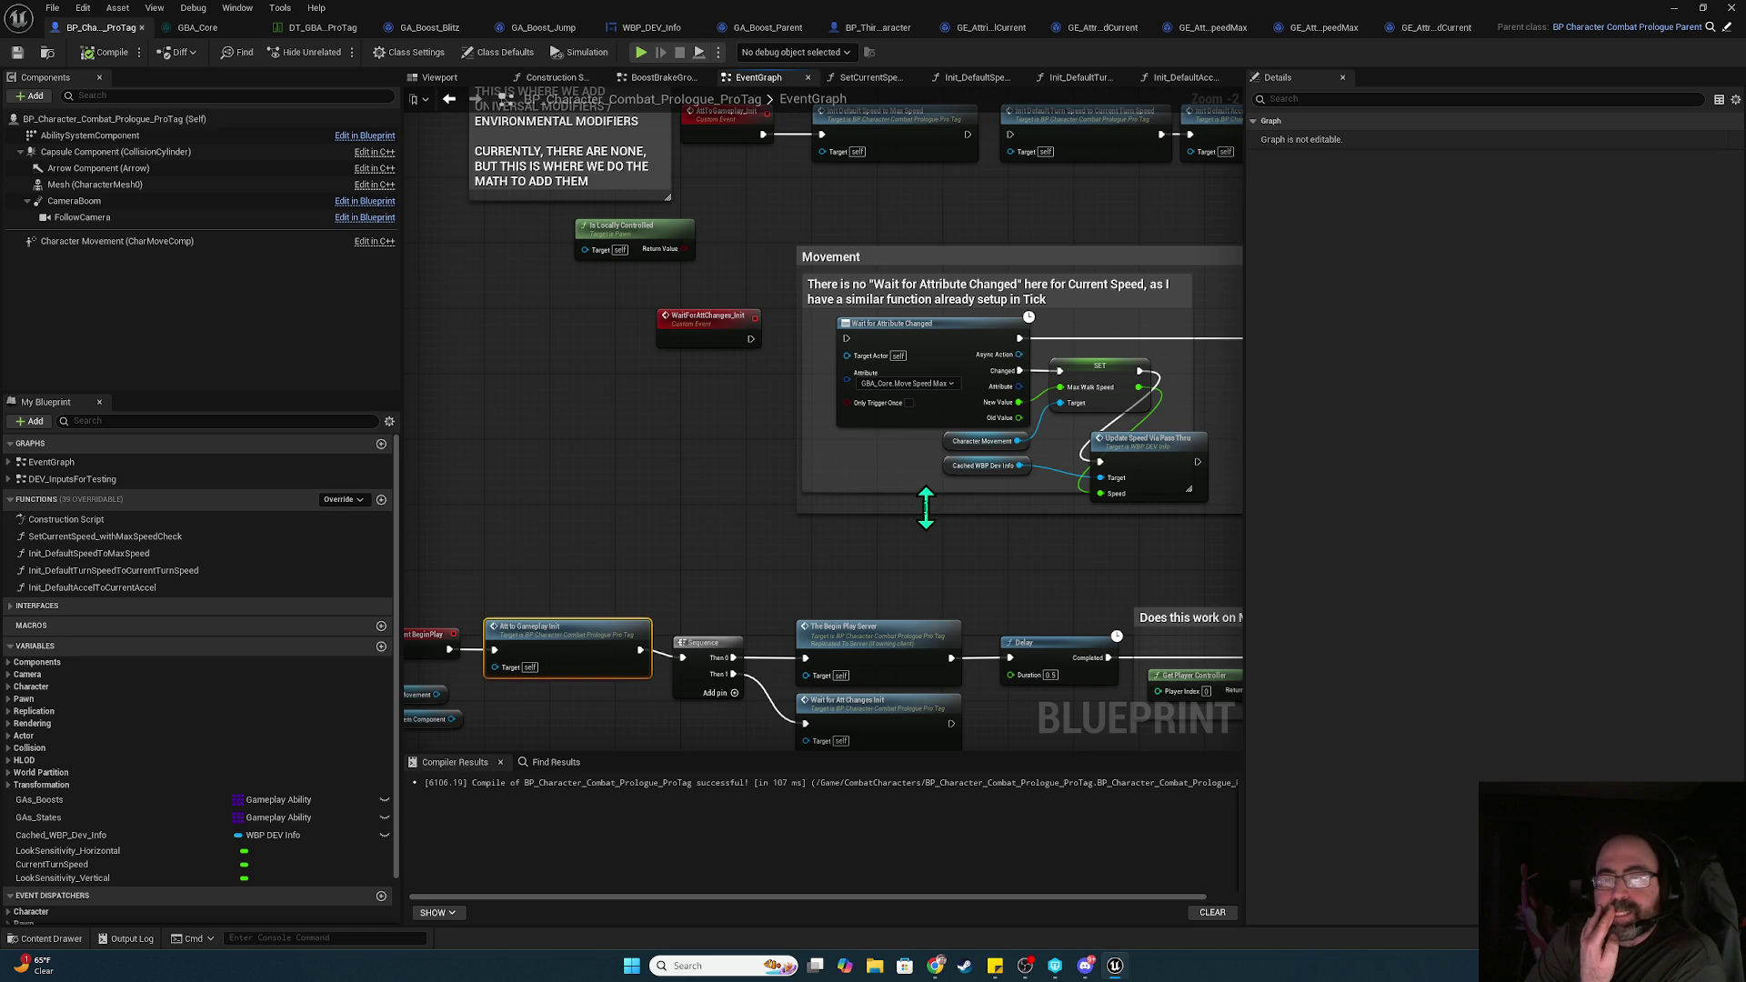
mouse_move(1096, 554)
left_mouse_down()
mouse_move(558, 593)
mouse_move(641, 561)
left_mouse_up()
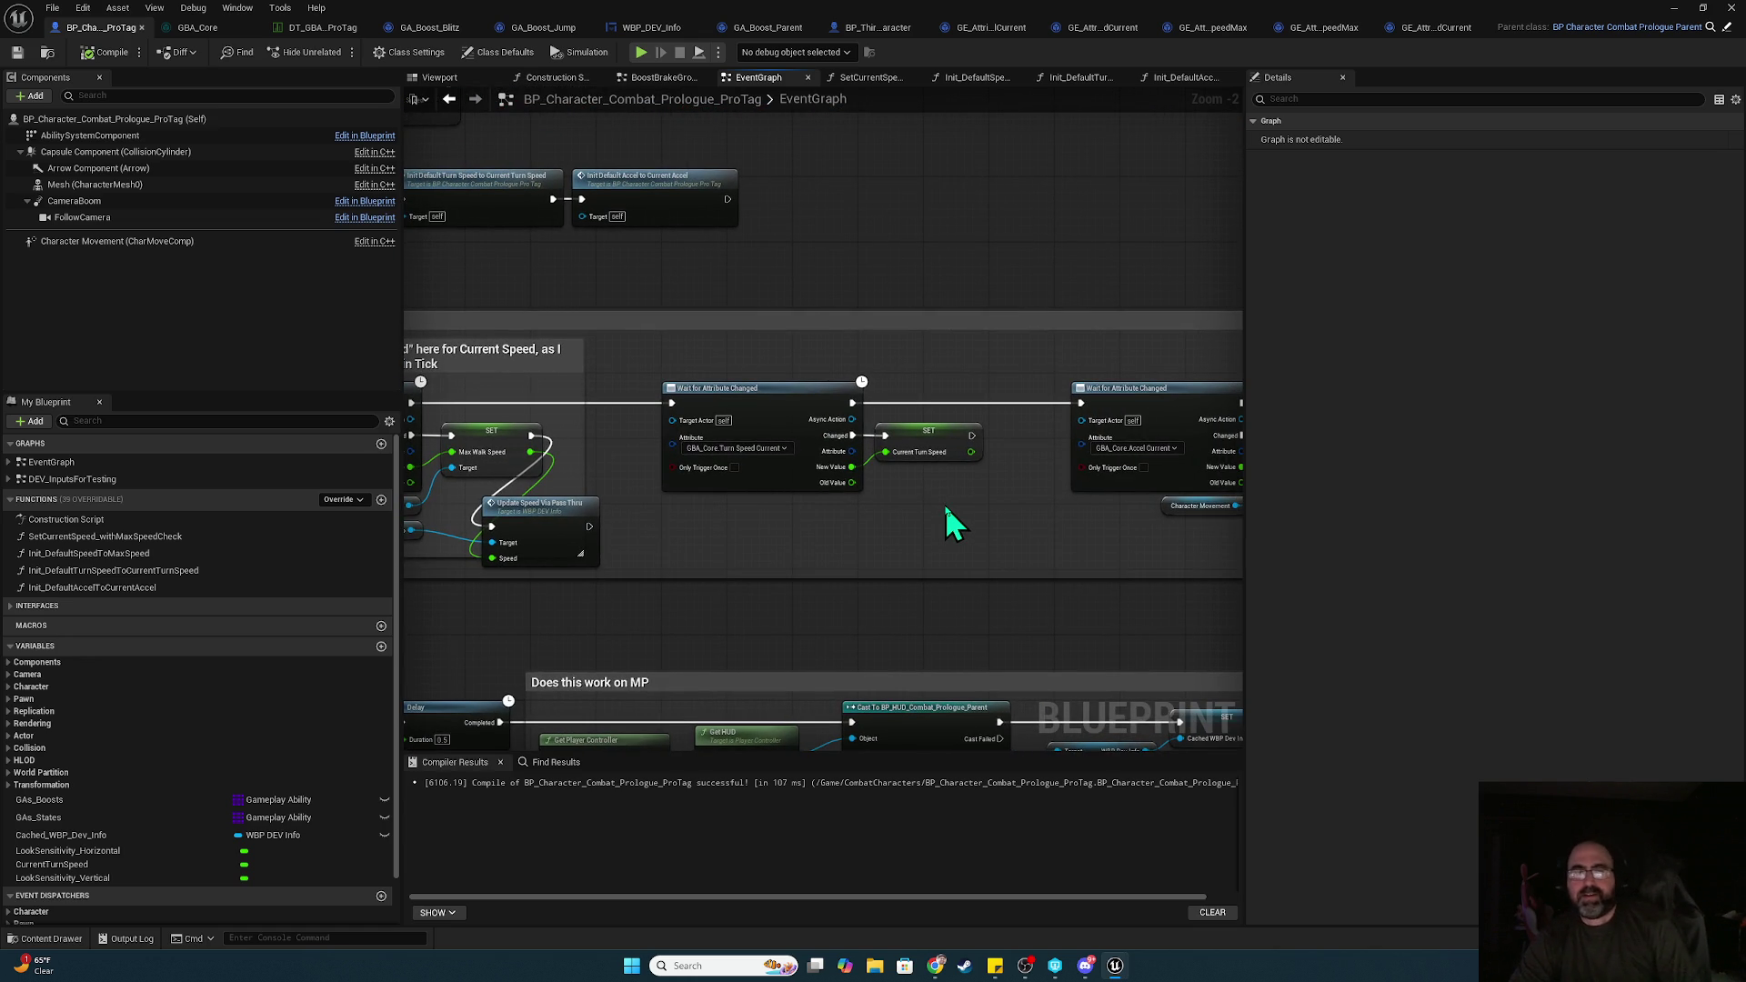
left_click(919, 446)
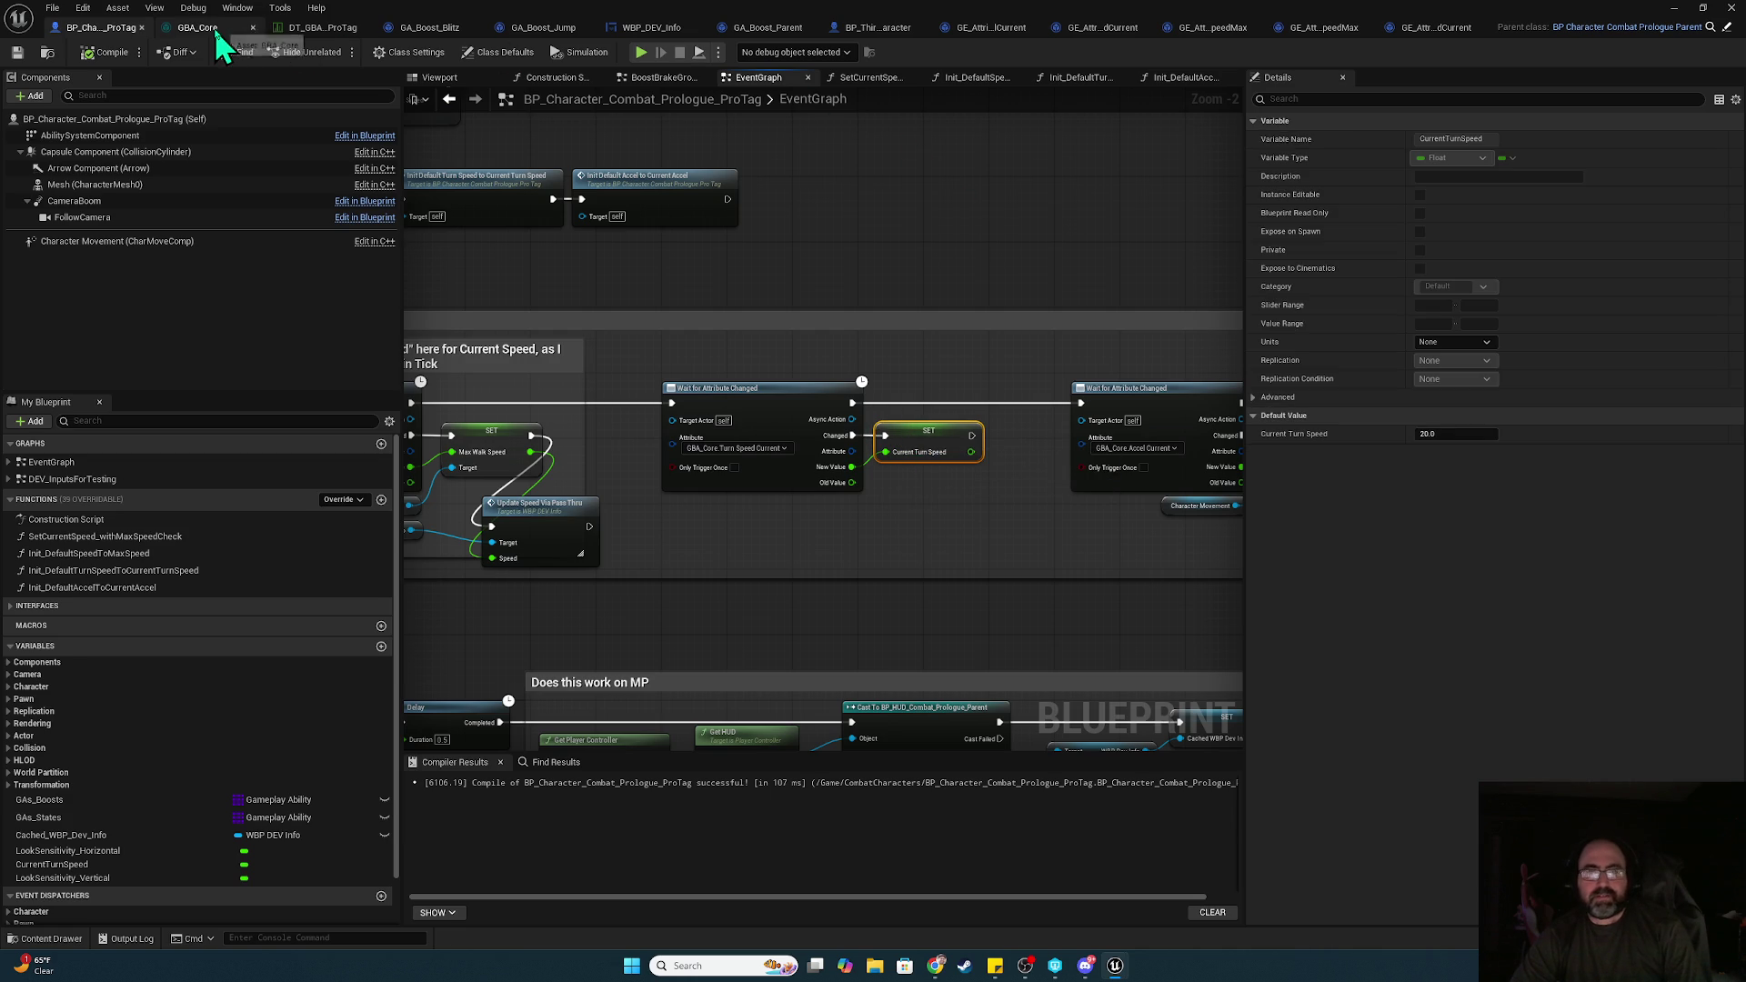
scroll(537, 375, "down", 3)
mouse_move(589, 339)
left_mouse_down()
mouse_move(997, 467)
mouse_move(1373, 519)
mouse_move(1121, 495)
mouse_move(1229, 518)
mouse_move(1151, 554)
mouse_move(1059, 550)
left_mouse_up()
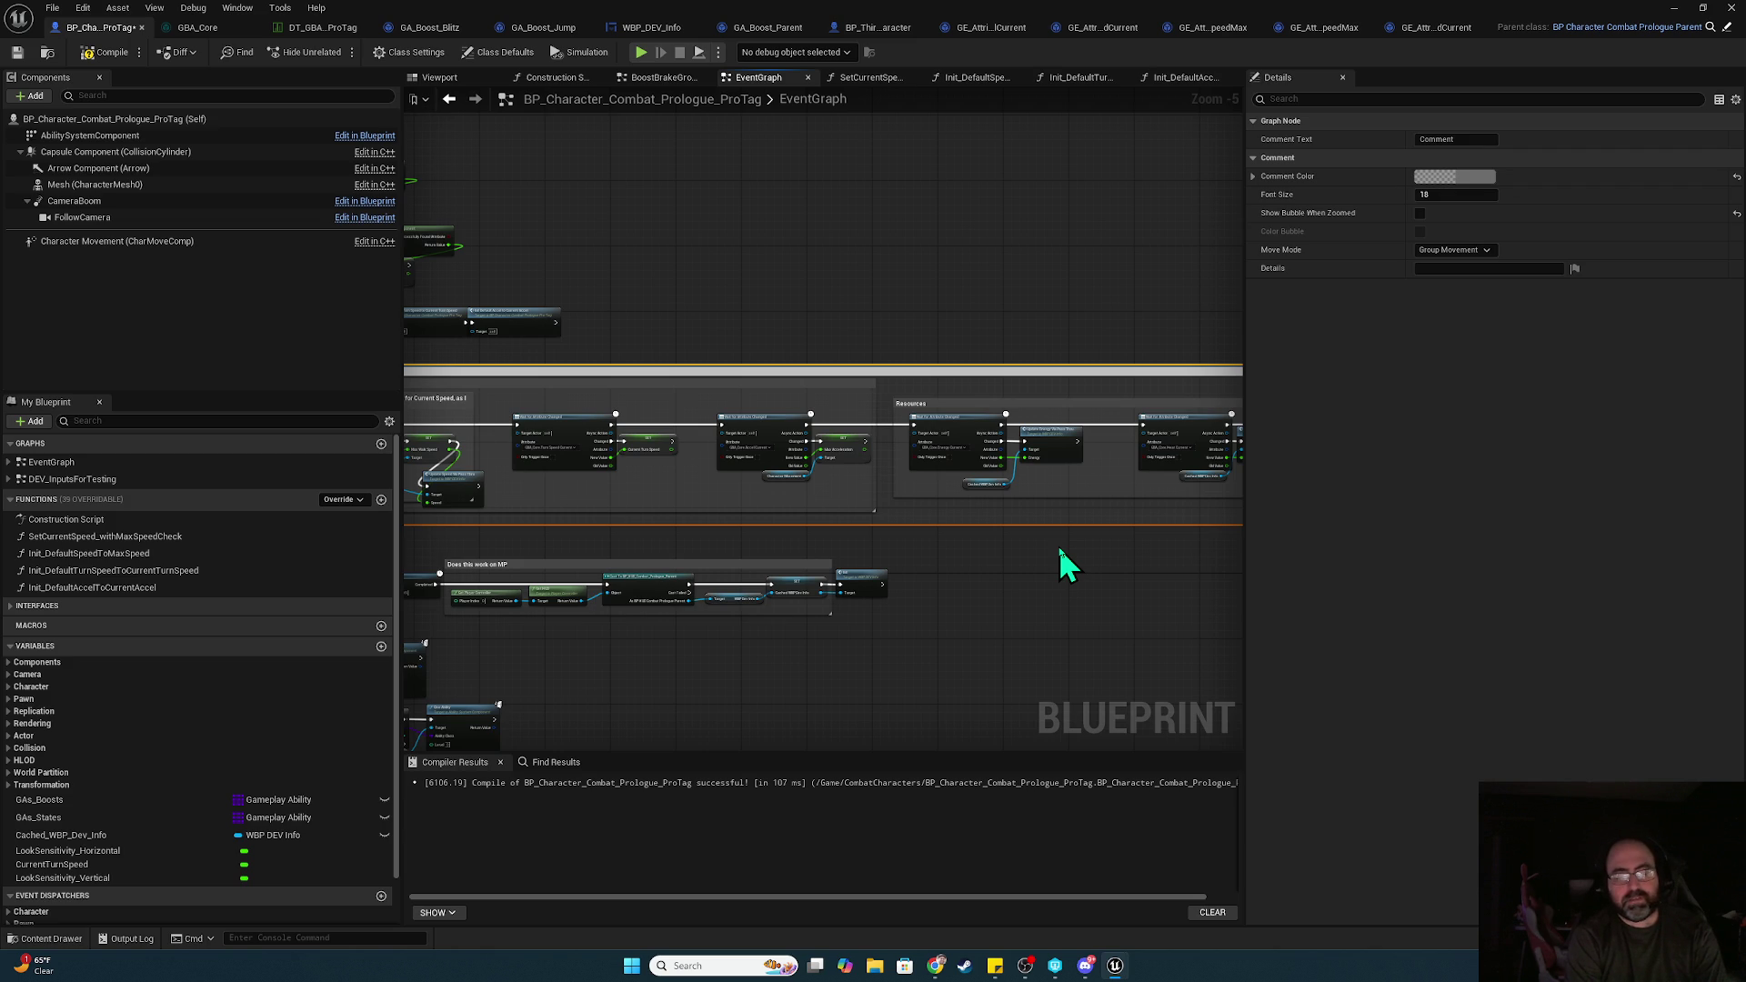
Confirm the comment title 'PUT MOST, IF NOT ALL, OF THESE INTO GBA_CORE' and give it a bright green Comment Color
key("Return")
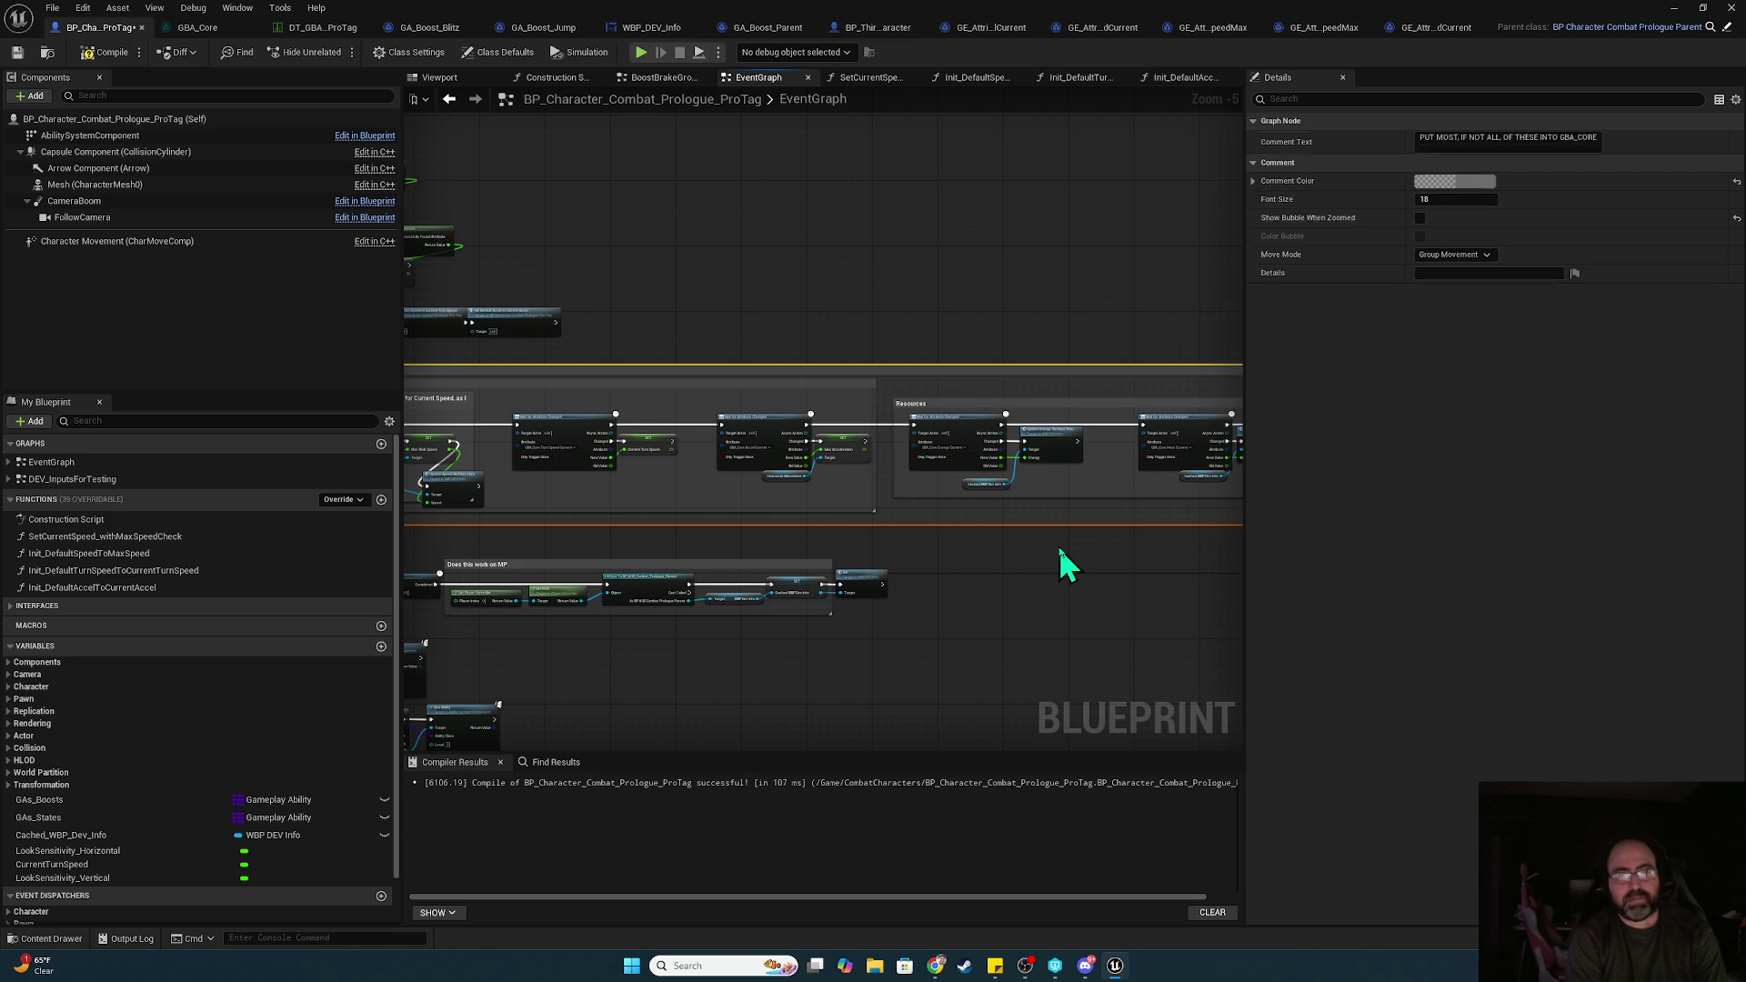
left_click(1478, 178)
left_click(1219, 344)
left_click_drag(1367, 341, 1373, 220)
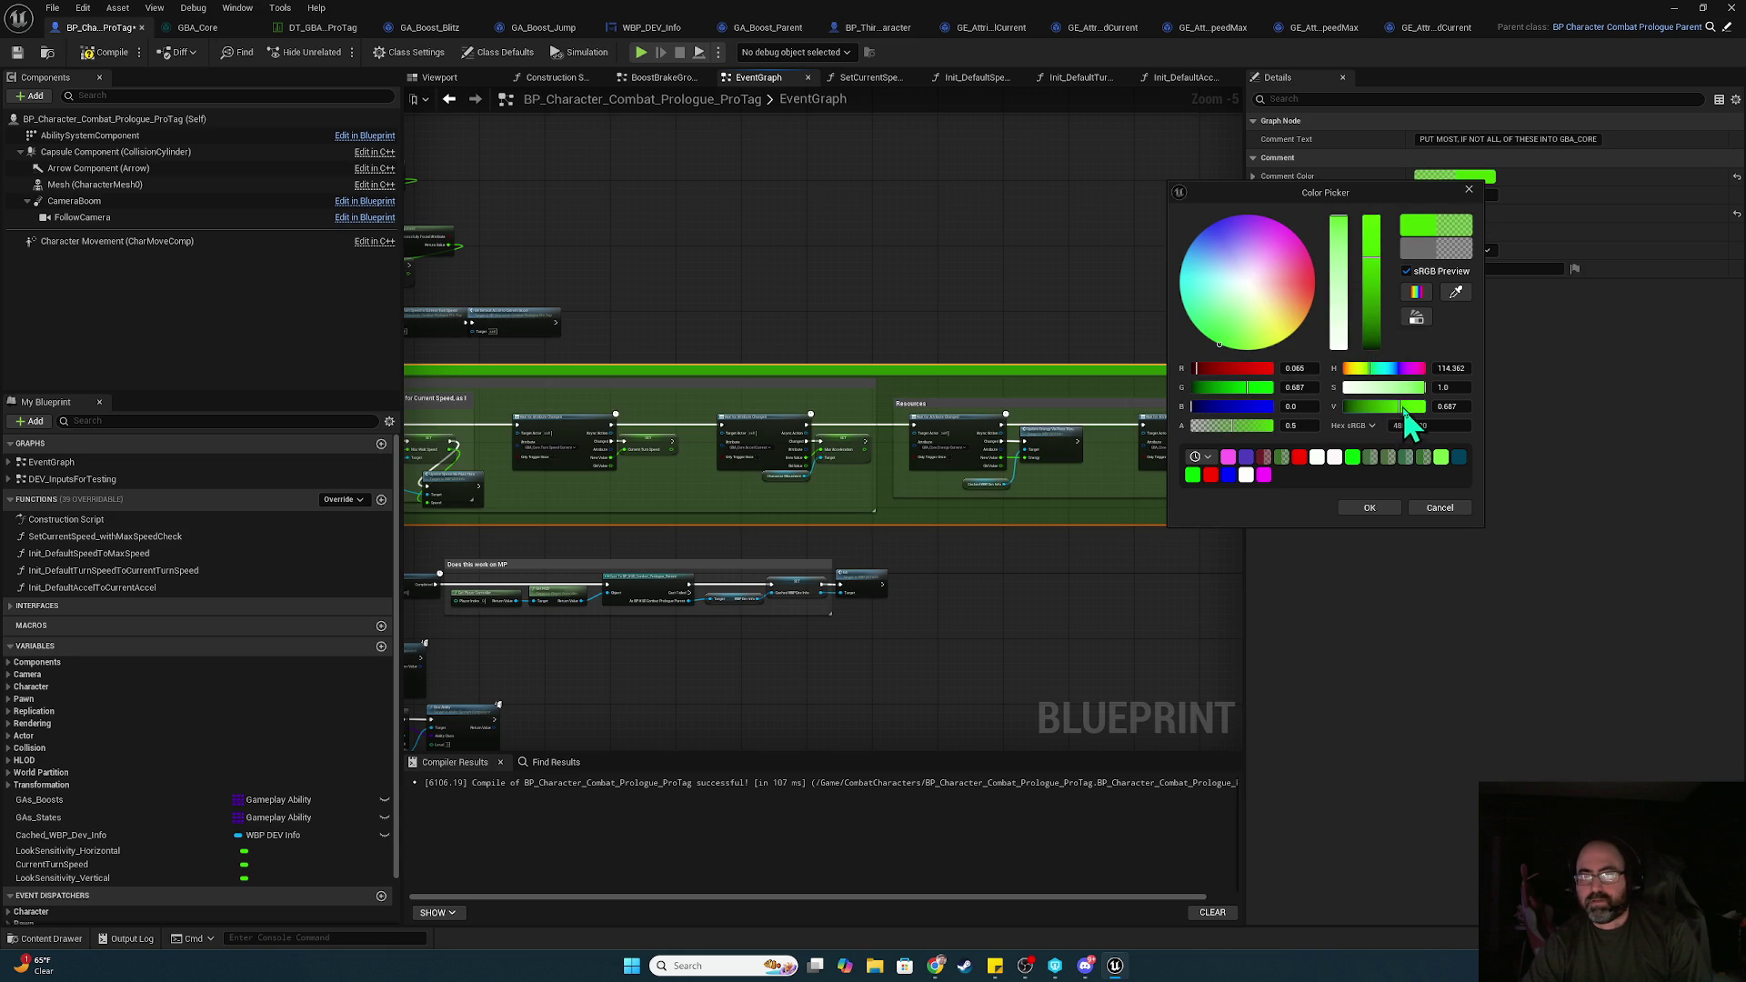
left_click(1372, 507)
scroll(916, 565, "down", 2)
scroll(655, 534, "up", 2)
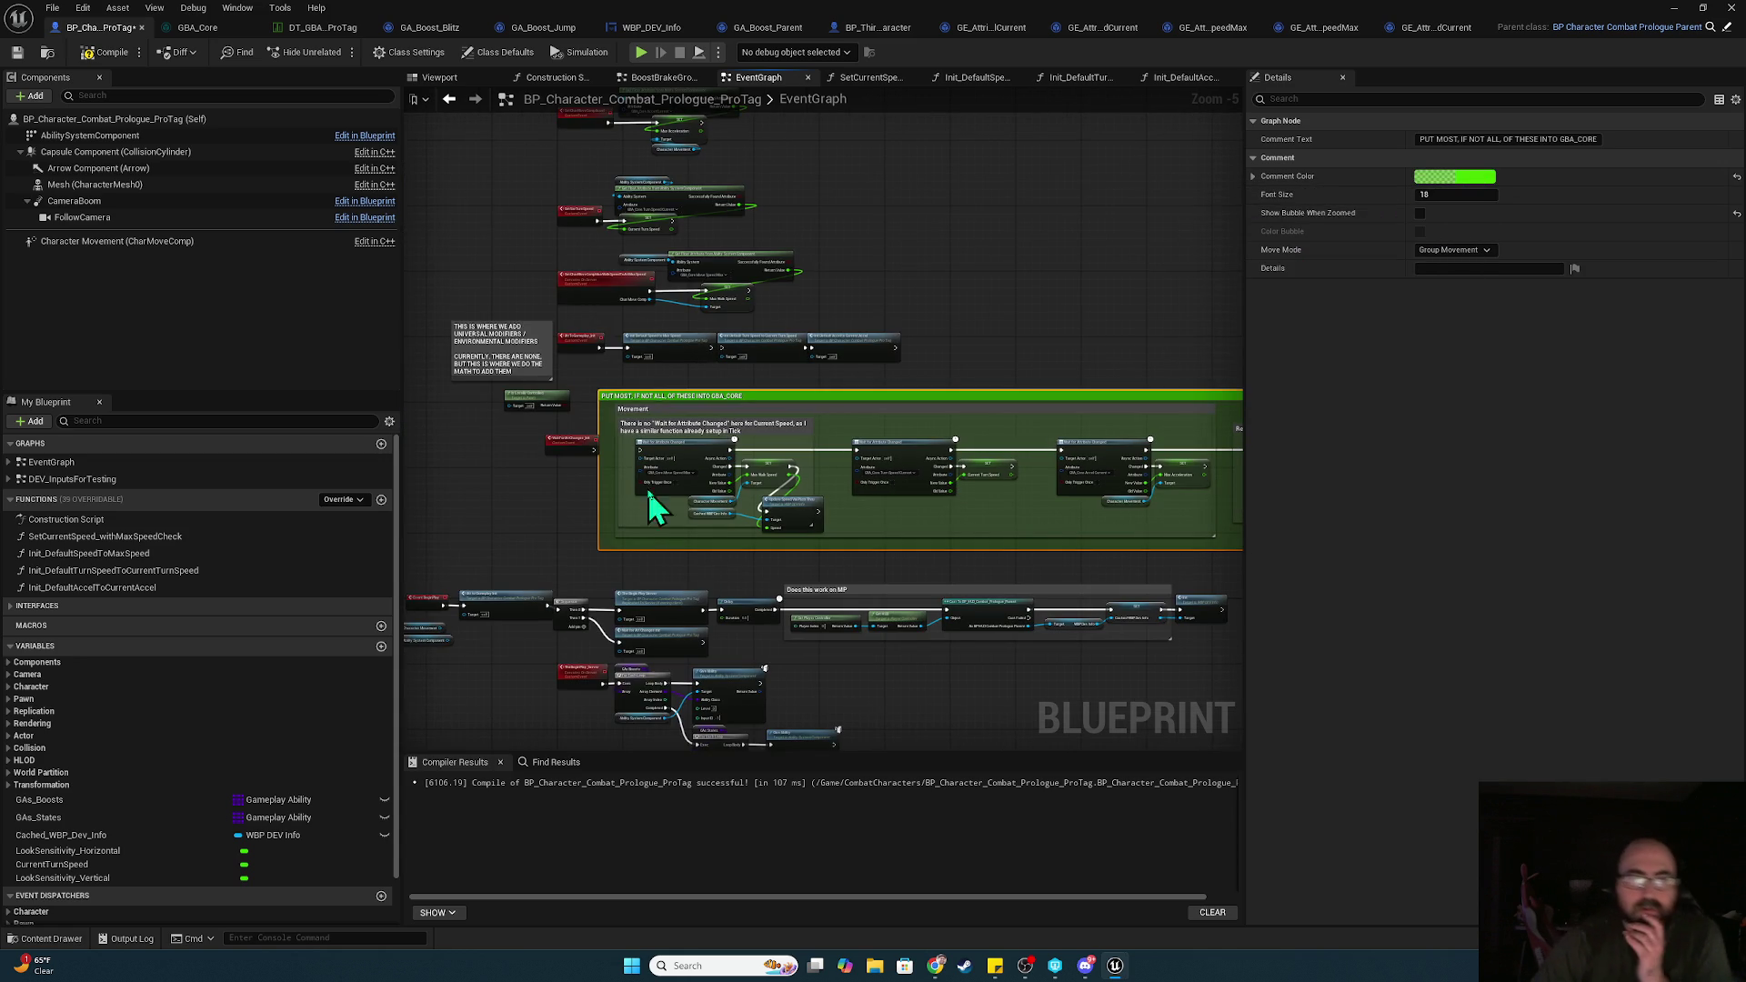
scroll(714, 460, "up", 4)
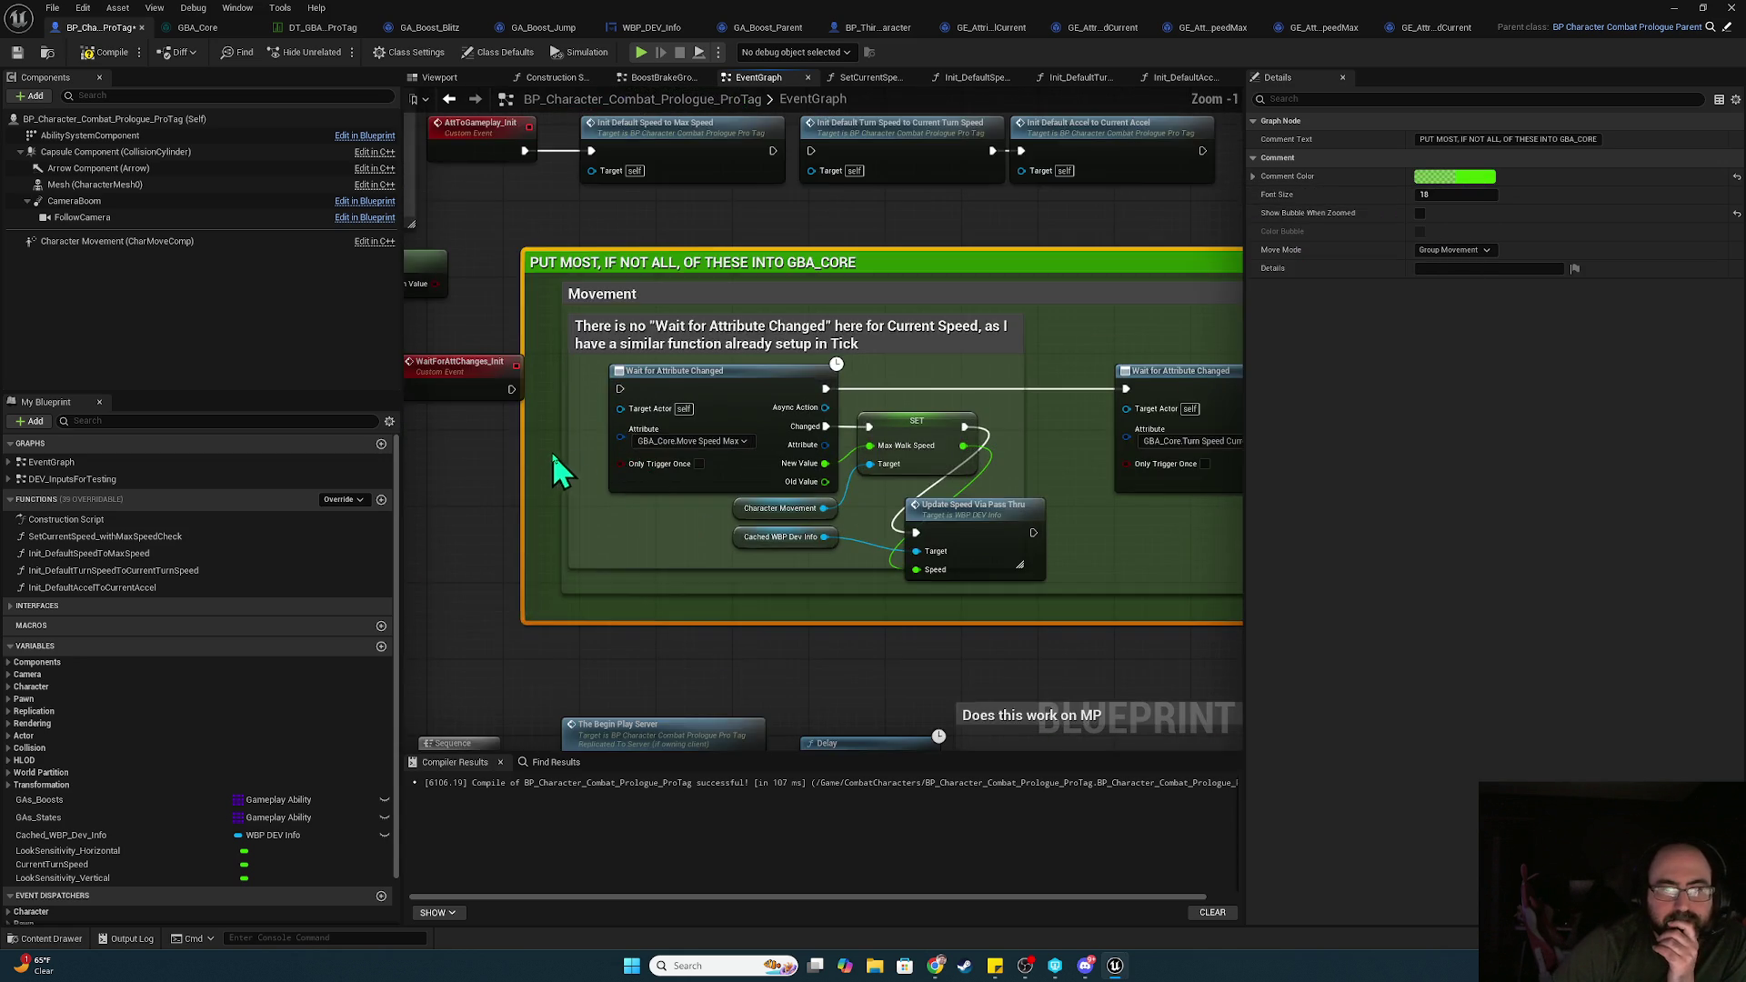
mouse_move(804, 642)
left_mouse_down()
mouse_move(625, 586)
mouse_move(218, 577)
mouse_move(652, 602)
mouse_move(696, 699)
left_mouse_up()
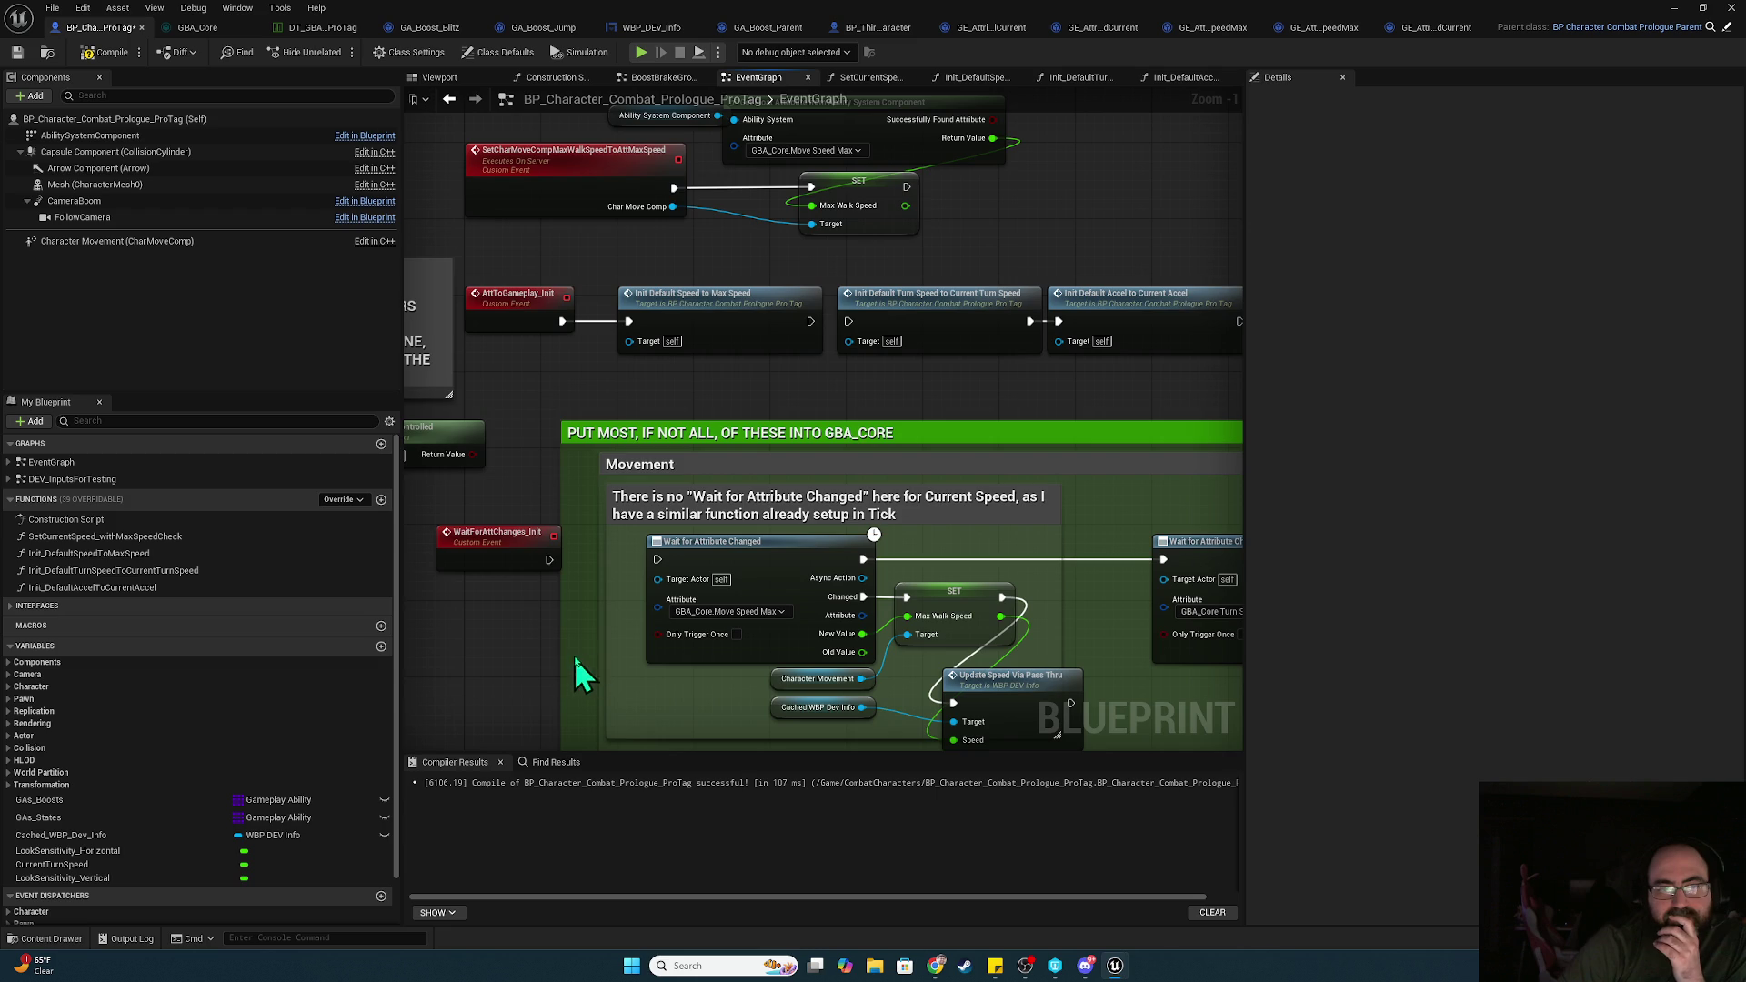
Open the Set Current Speed With Max Speed Check function and show its Assign Tag and Apply Effect nodes
left_click_drag(543, 647, 726, 207)
mouse_move(887, 415)
left_mouse_down()
mouse_move(763, 304)
mouse_move(635, 233)
mouse_move(833, 751)
mouse_move(757, 768)
mouse_move(684, 869)
mouse_move(960, 516)
mouse_move(764, 448)
mouse_move(1022, 468)
left_mouse_up()
left_click(796, 585)
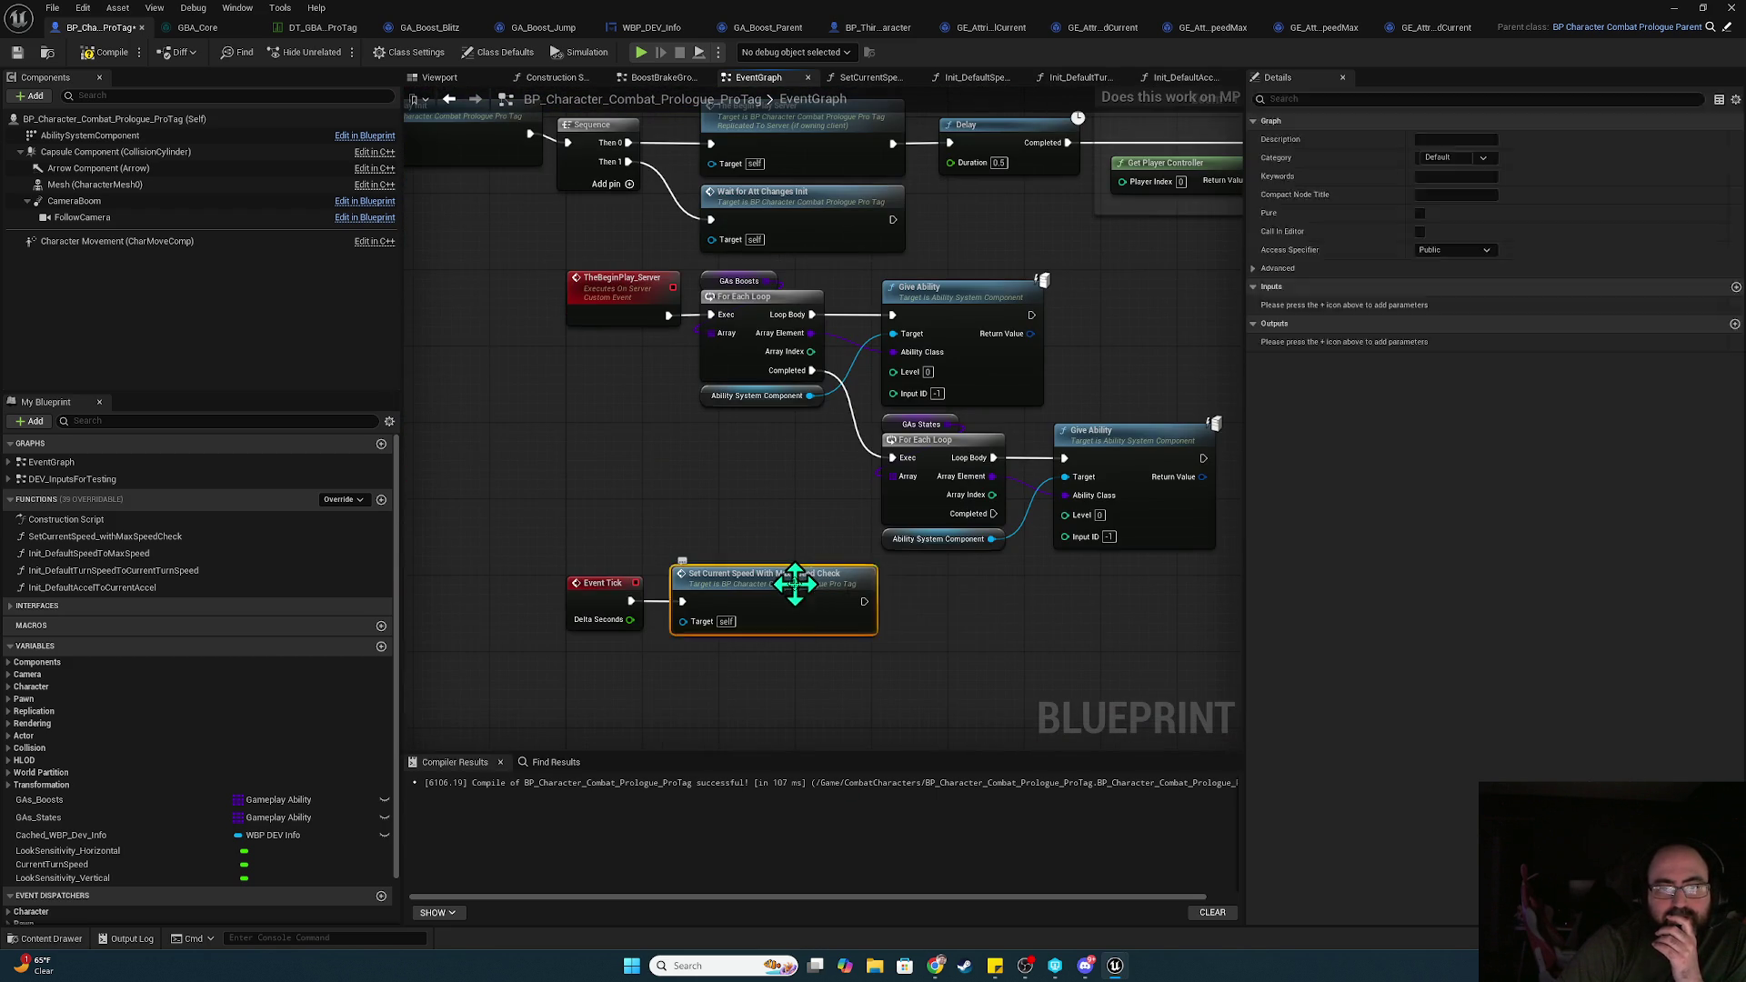
double_click(796, 585)
mouse_move(892, 518)
left_mouse_down()
mouse_move(785, 590)
mouse_move(1284, 598)
mouse_move(1666, 560)
left_mouse_up()
mouse_move(1491, 605)
left_mouse_down()
mouse_move(1033, 612)
mouse_move(428, 585)
mouse_move(584, 625)
mouse_move(1100, 592)
mouse_move(580, 640)
left_mouse_up()
Move the lower Assign Tag and Apply Effect nodes apart from the upper ones
left_click_drag(564, 226, 982, 390)
left_click_drag(627, 272, 723, 177)
left_click_drag(596, 363, 1022, 487)
mouse_move(975, 432)
left_mouse_down()
mouse_move(1045, 532)
mouse_move(1018, 596)
mouse_move(982, 454)
mouse_move(1000, 423)
left_mouse_up()
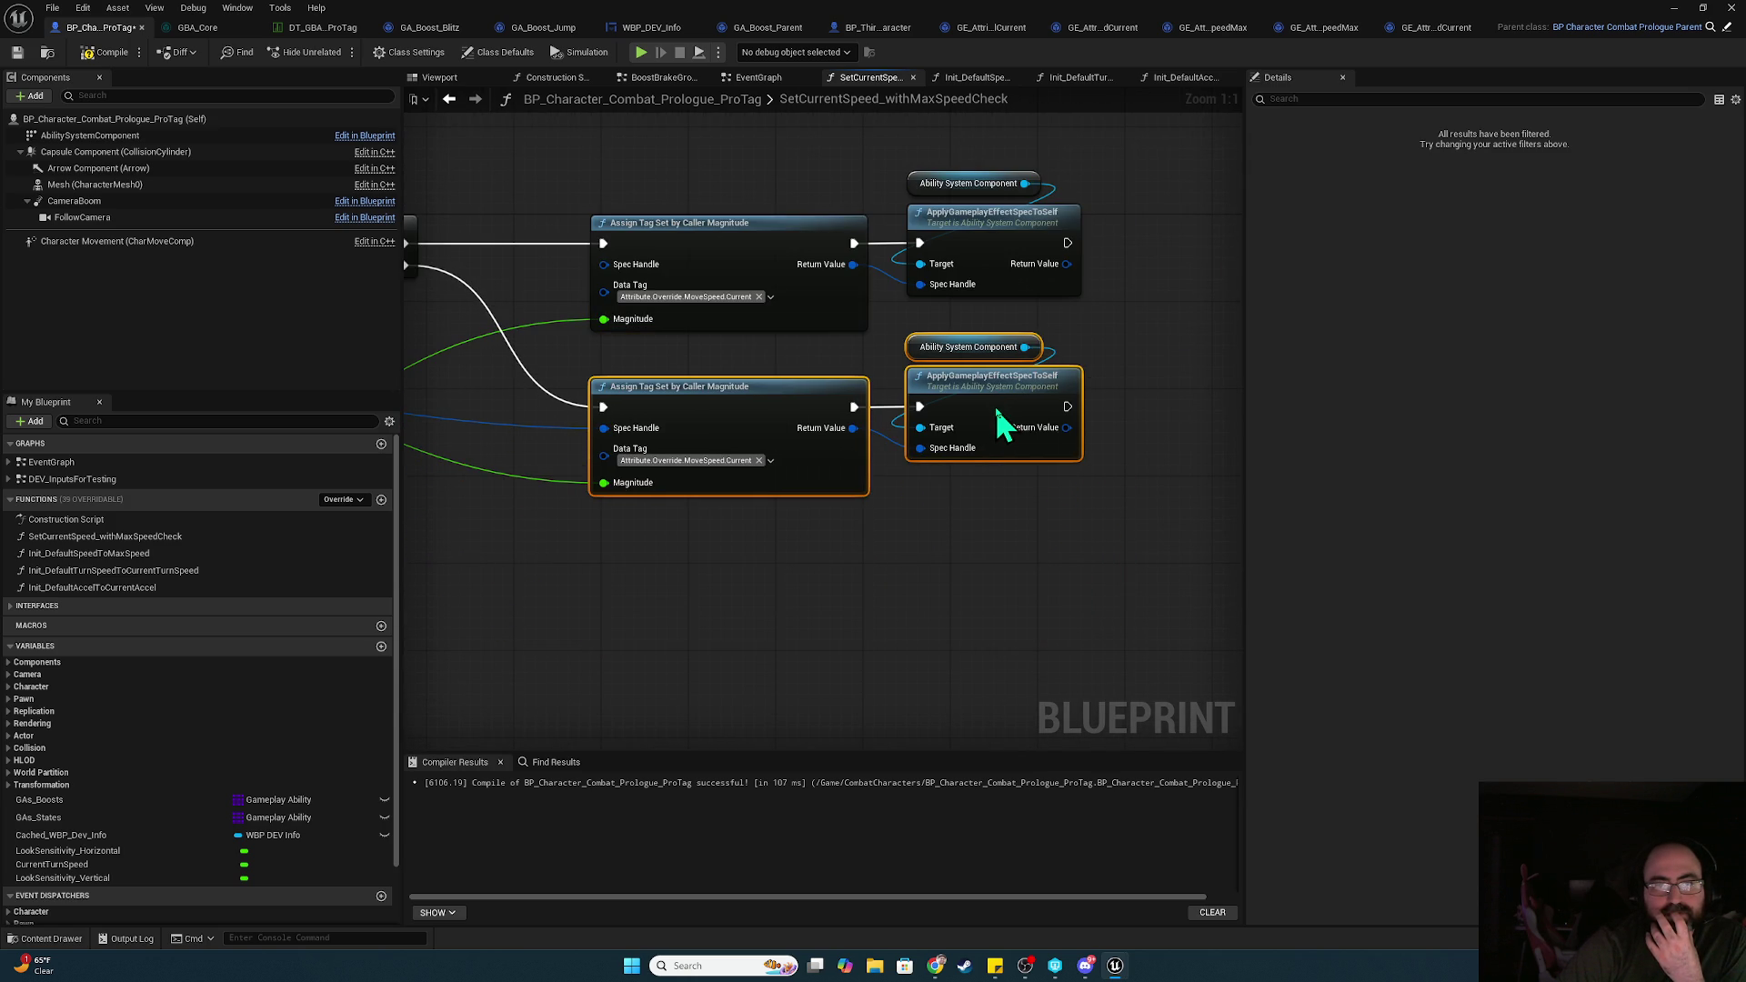
left_click(987, 559)
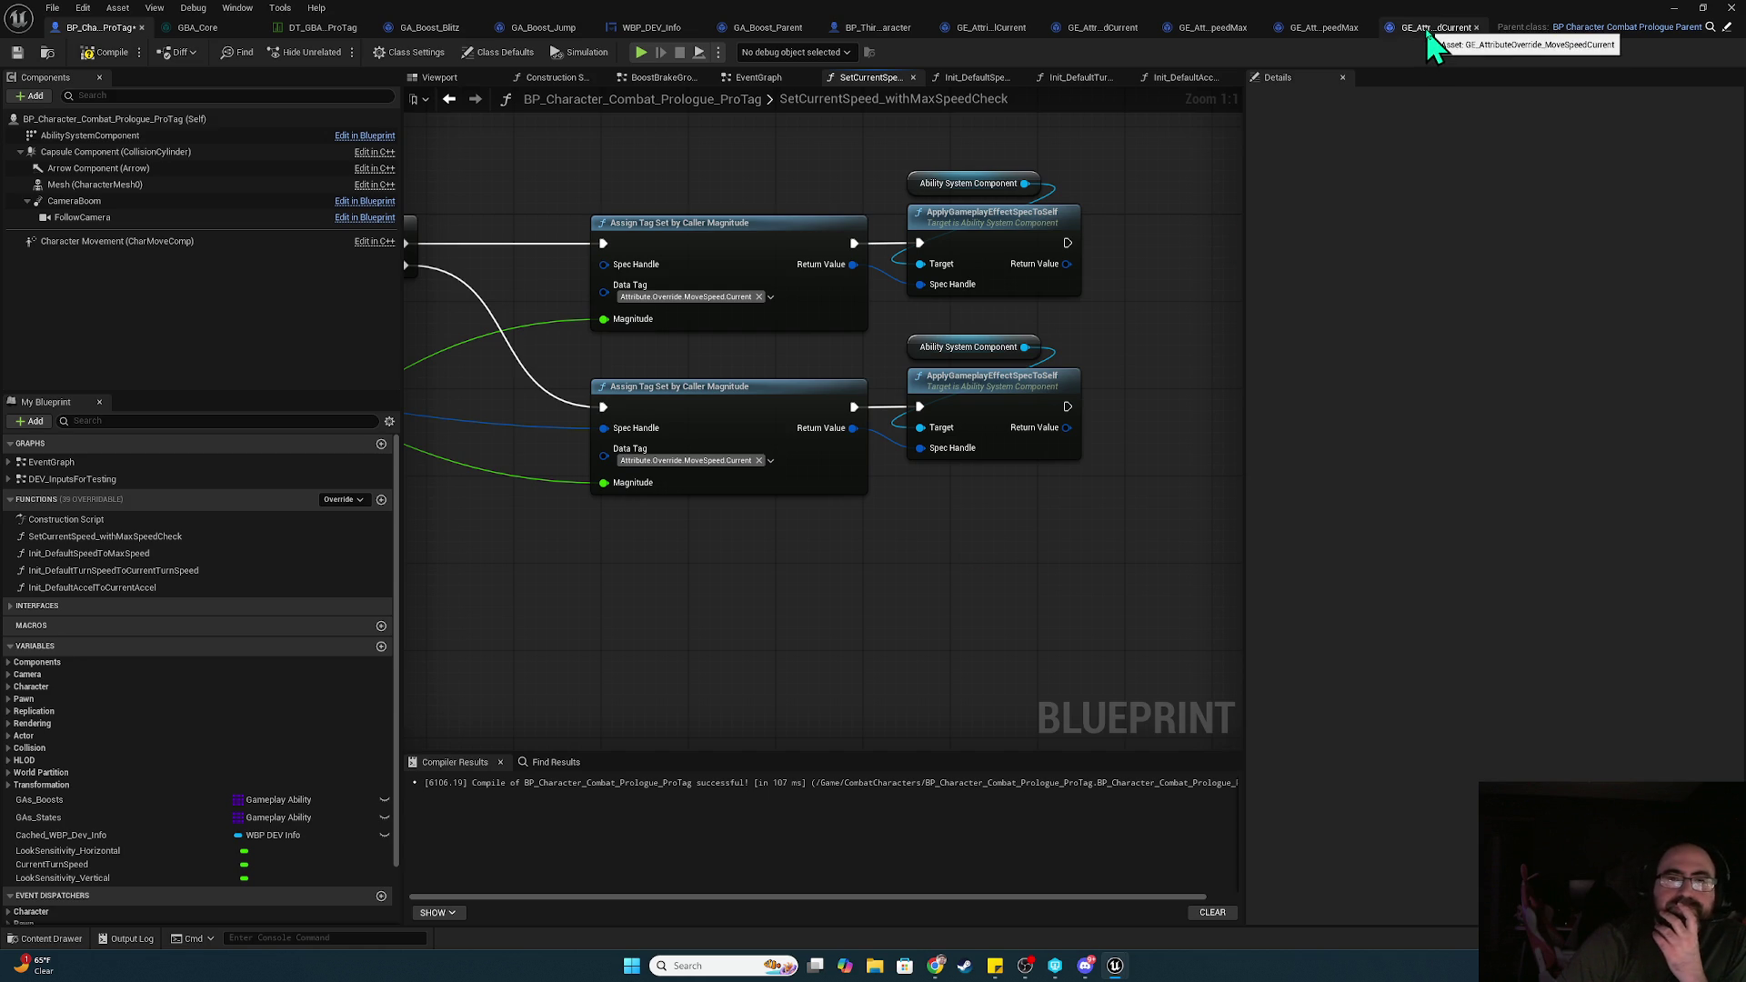
Compile and save the character blueprint, then return to the EventGraph's Init Default Speed node
left_click(108, 55)
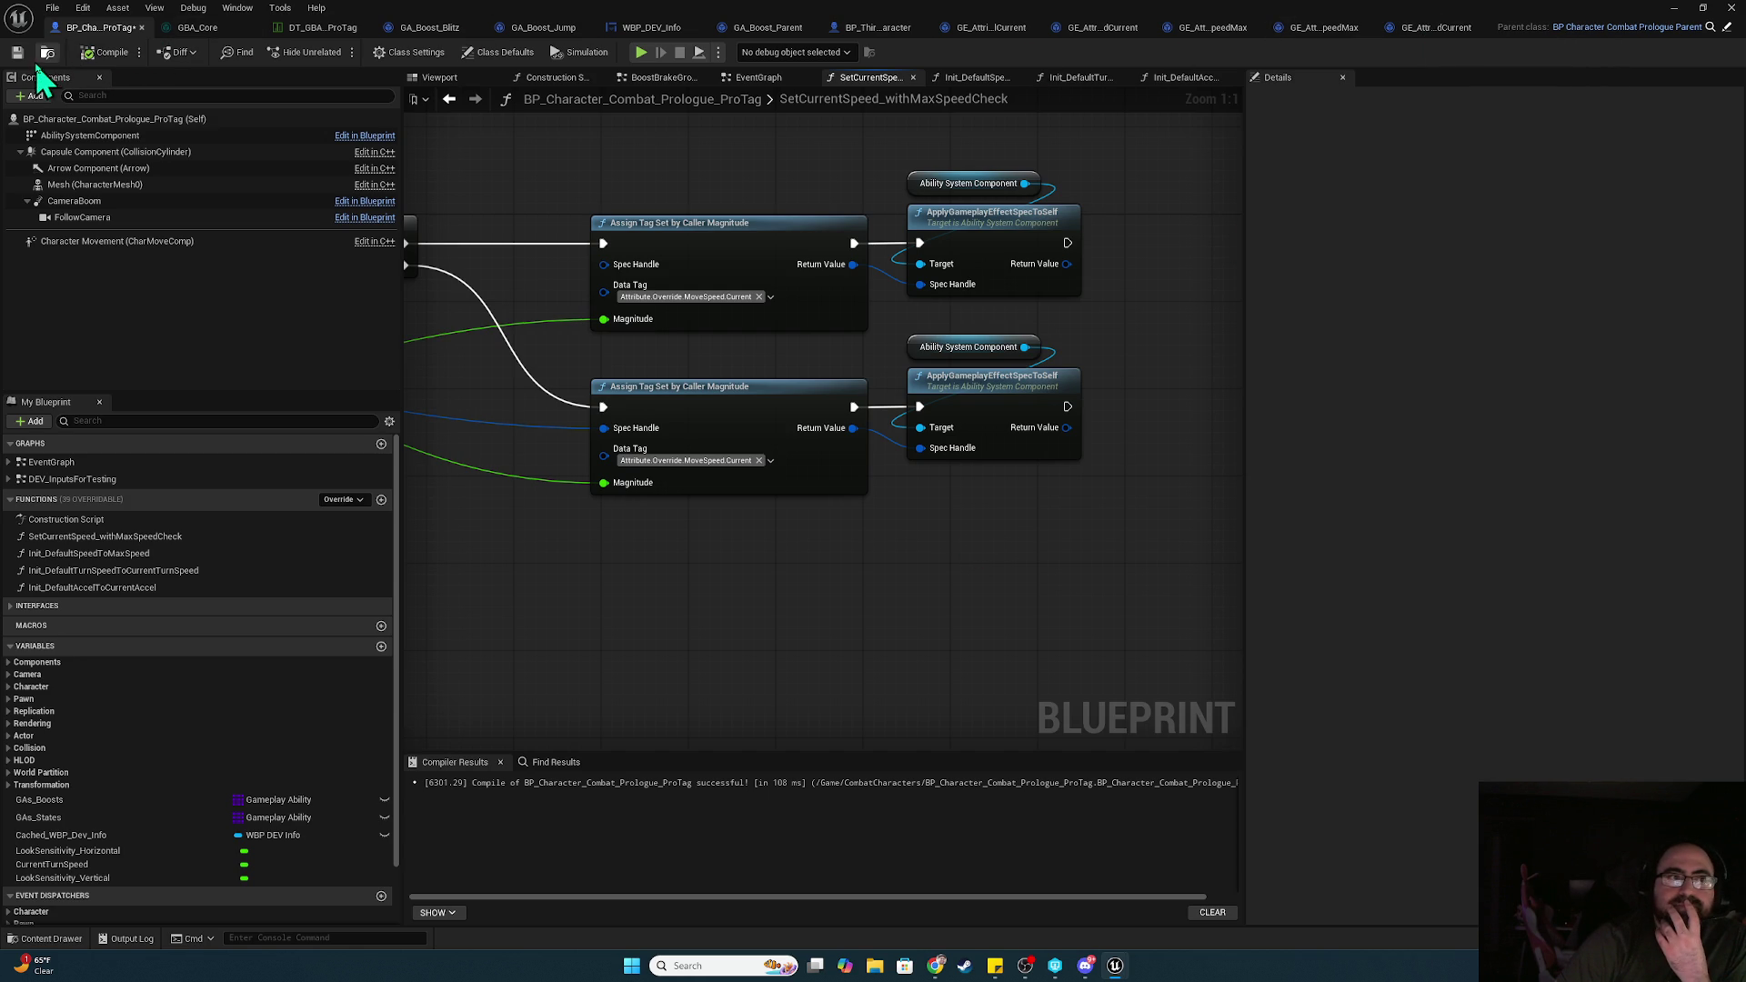
left_click(17, 55)
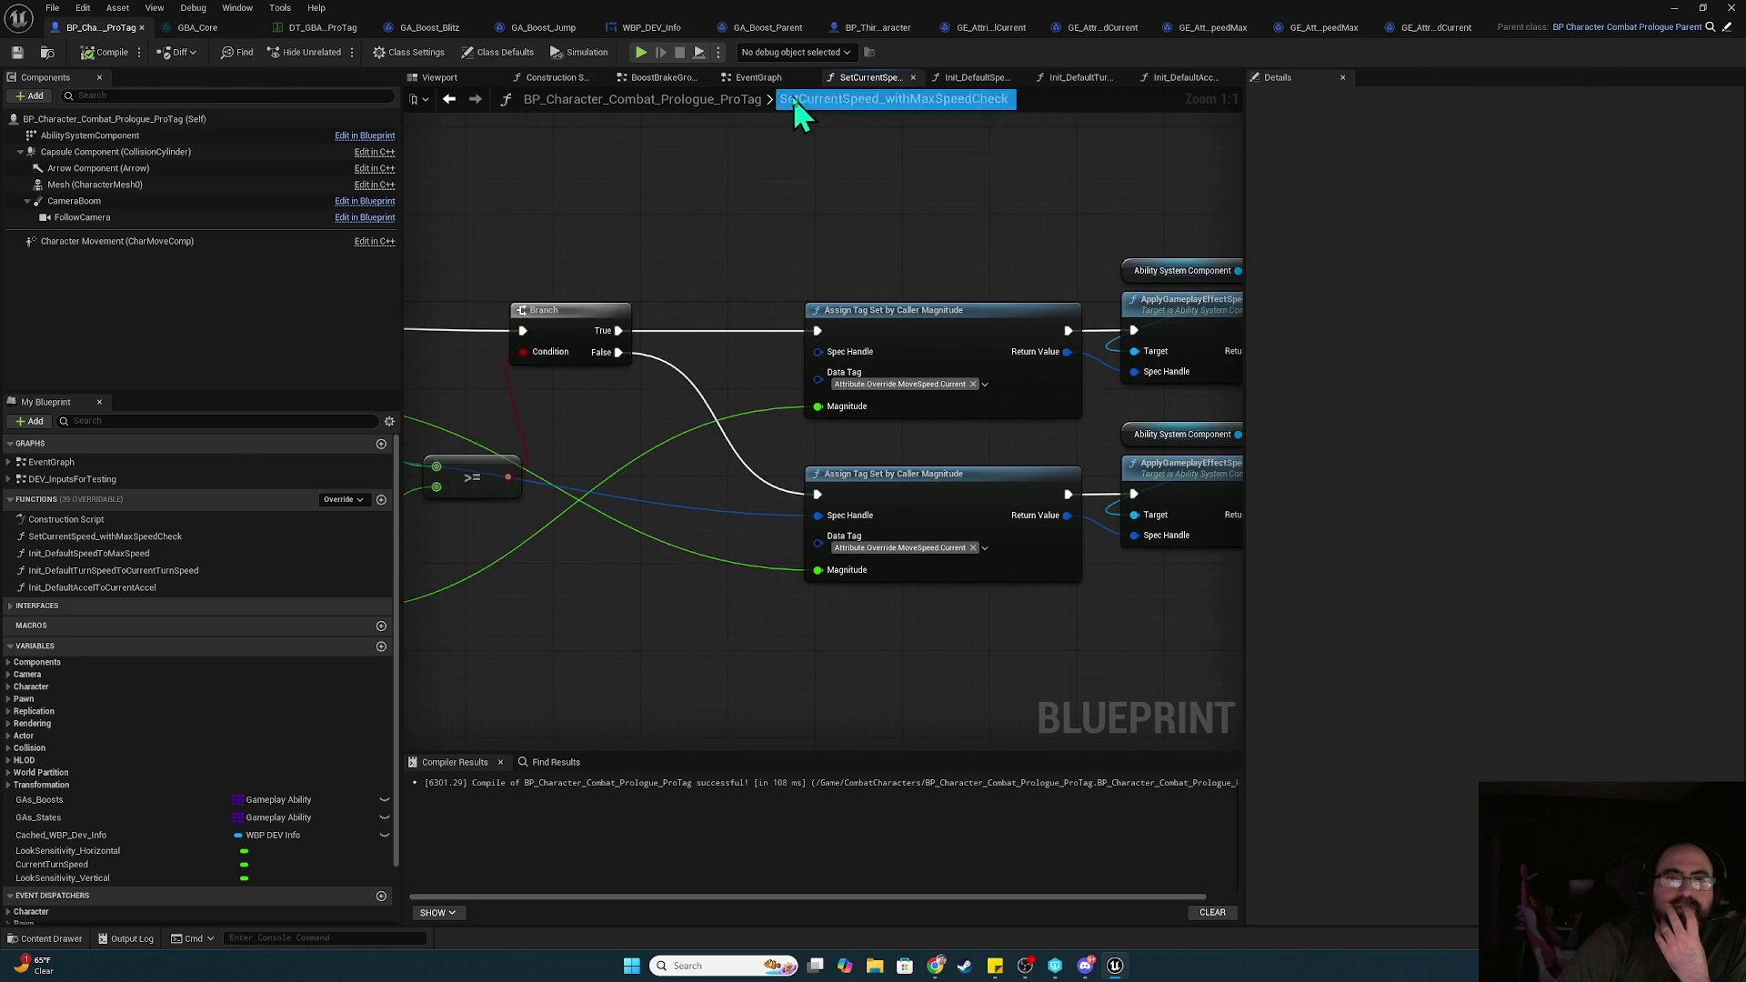
left_click(758, 77)
mouse_move(690, 530)
left_mouse_down()
mouse_move(745, 519)
mouse_move(791, 604)
mouse_move(739, 649)
mouse_move(783, 418)
left_mouse_up()
left_click_drag(812, 322, 721, 421)
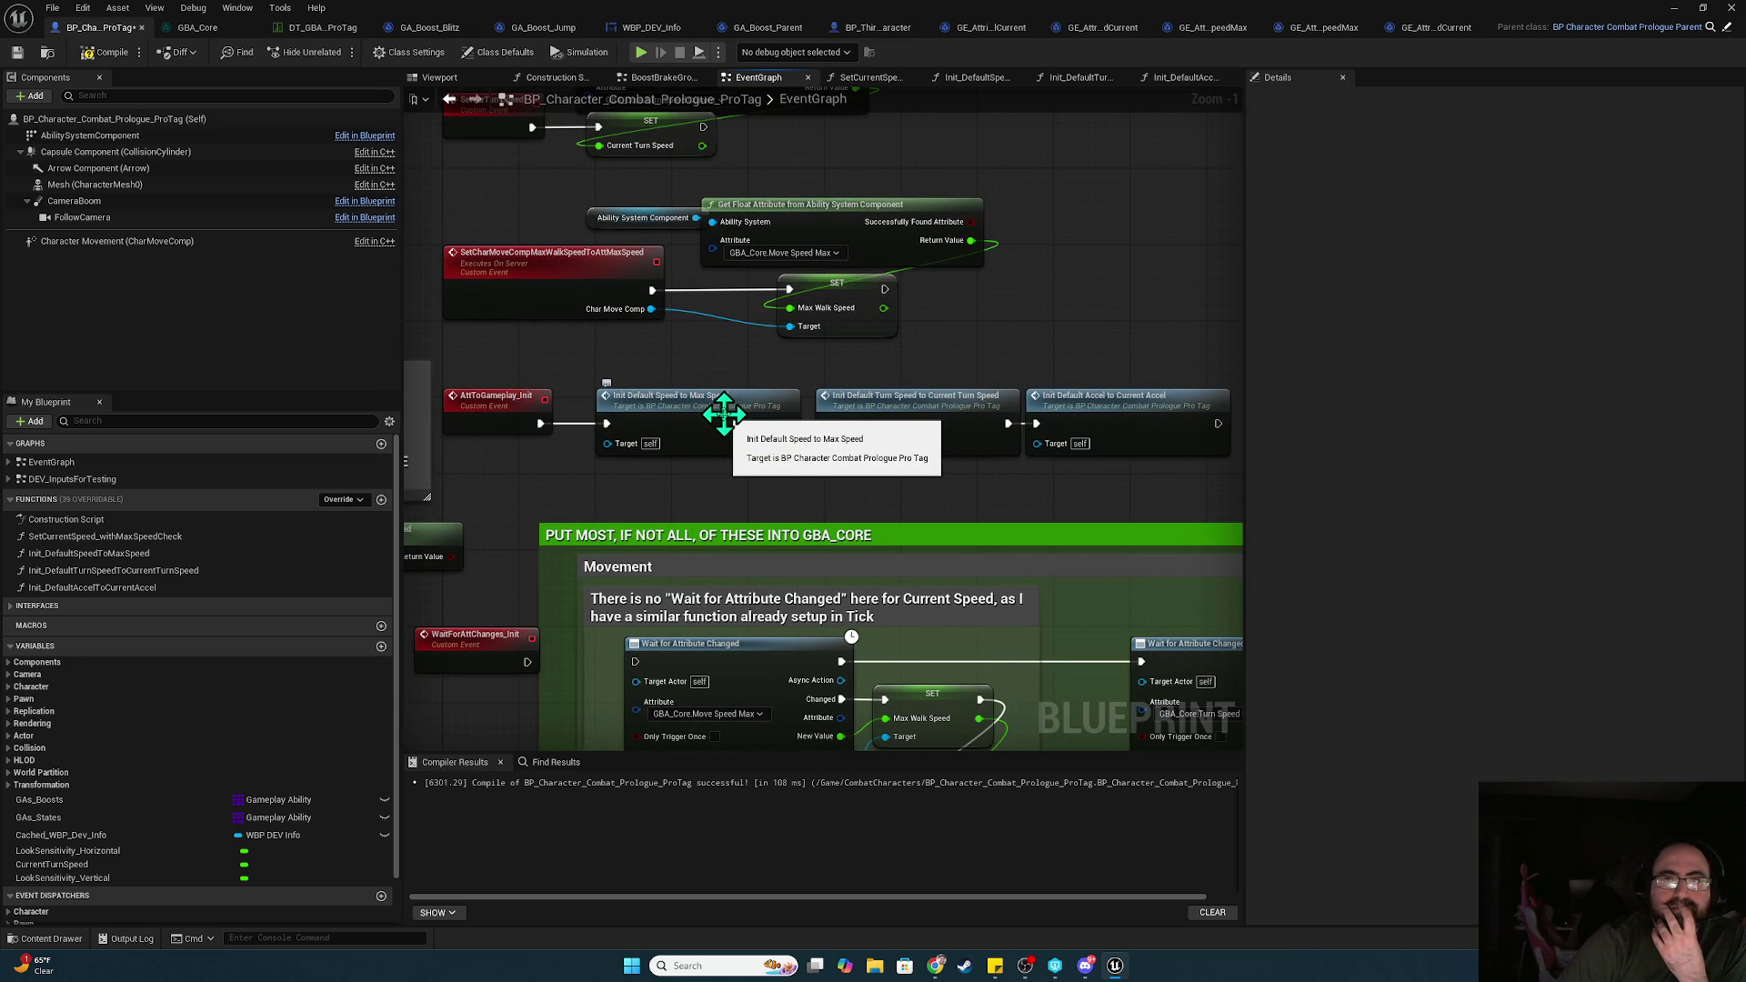
Recompile and save the character blueprint, then locate the Init Default Speed to Max Speed node
left_click(107, 52)
left_click(17, 52)
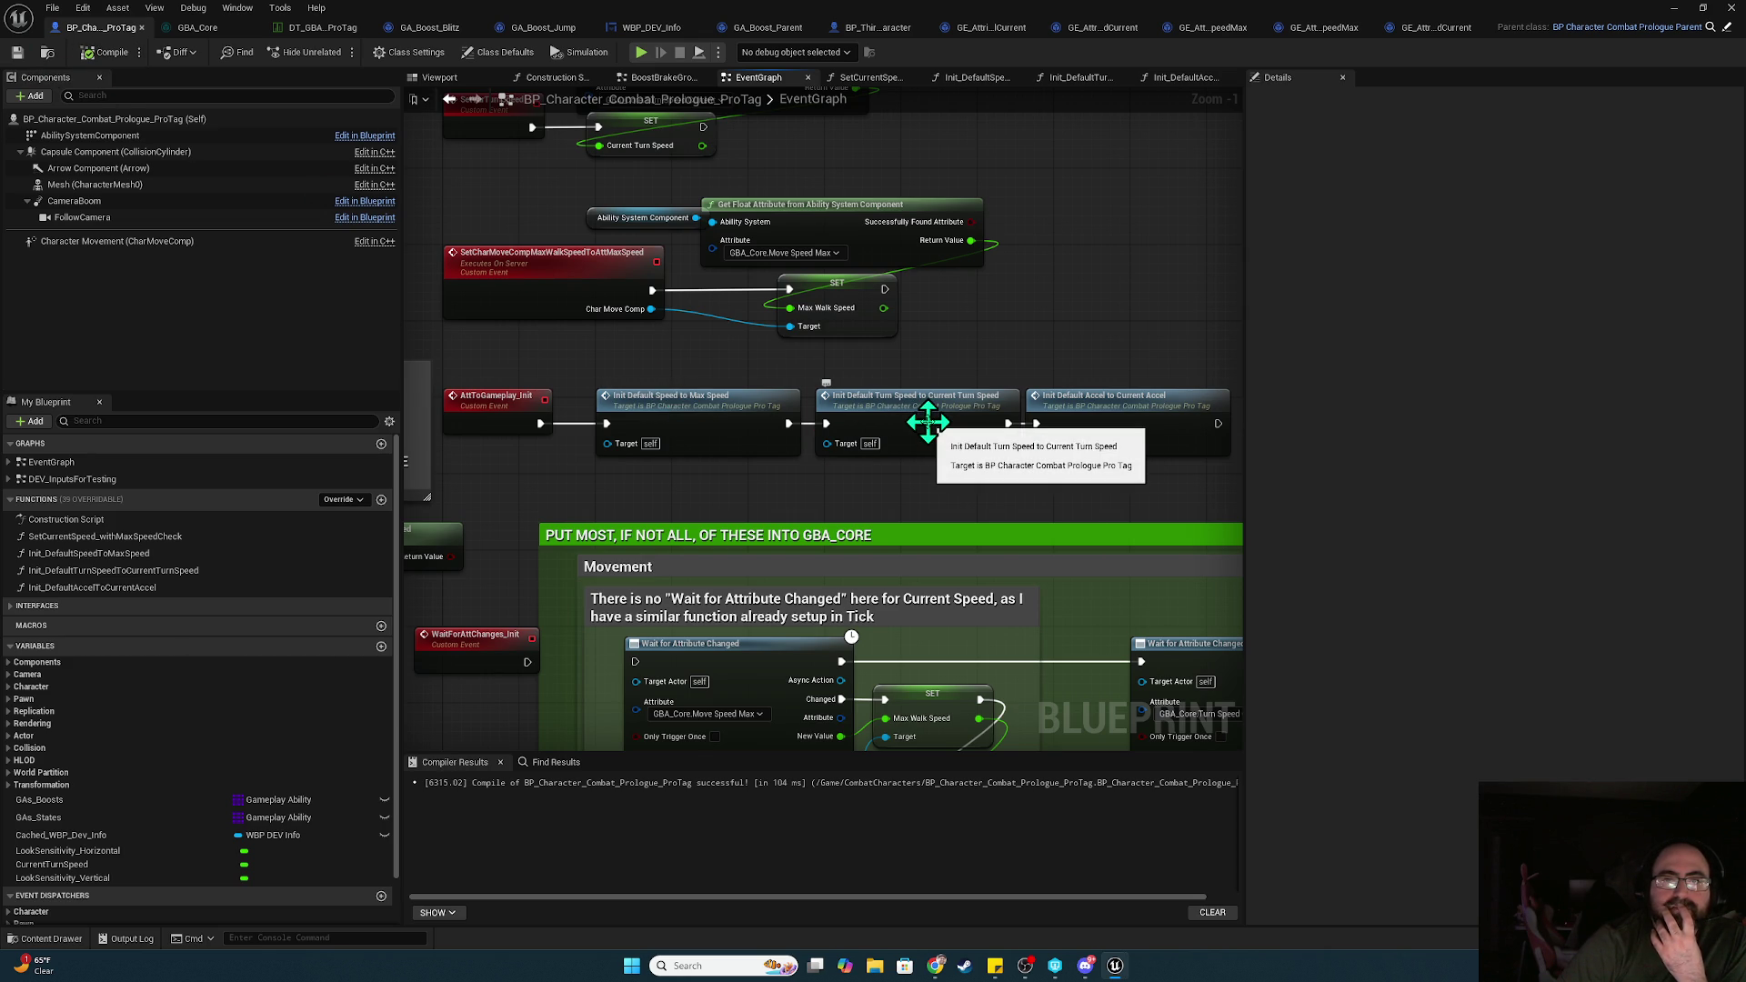
scroll(928, 421, "down", 10)
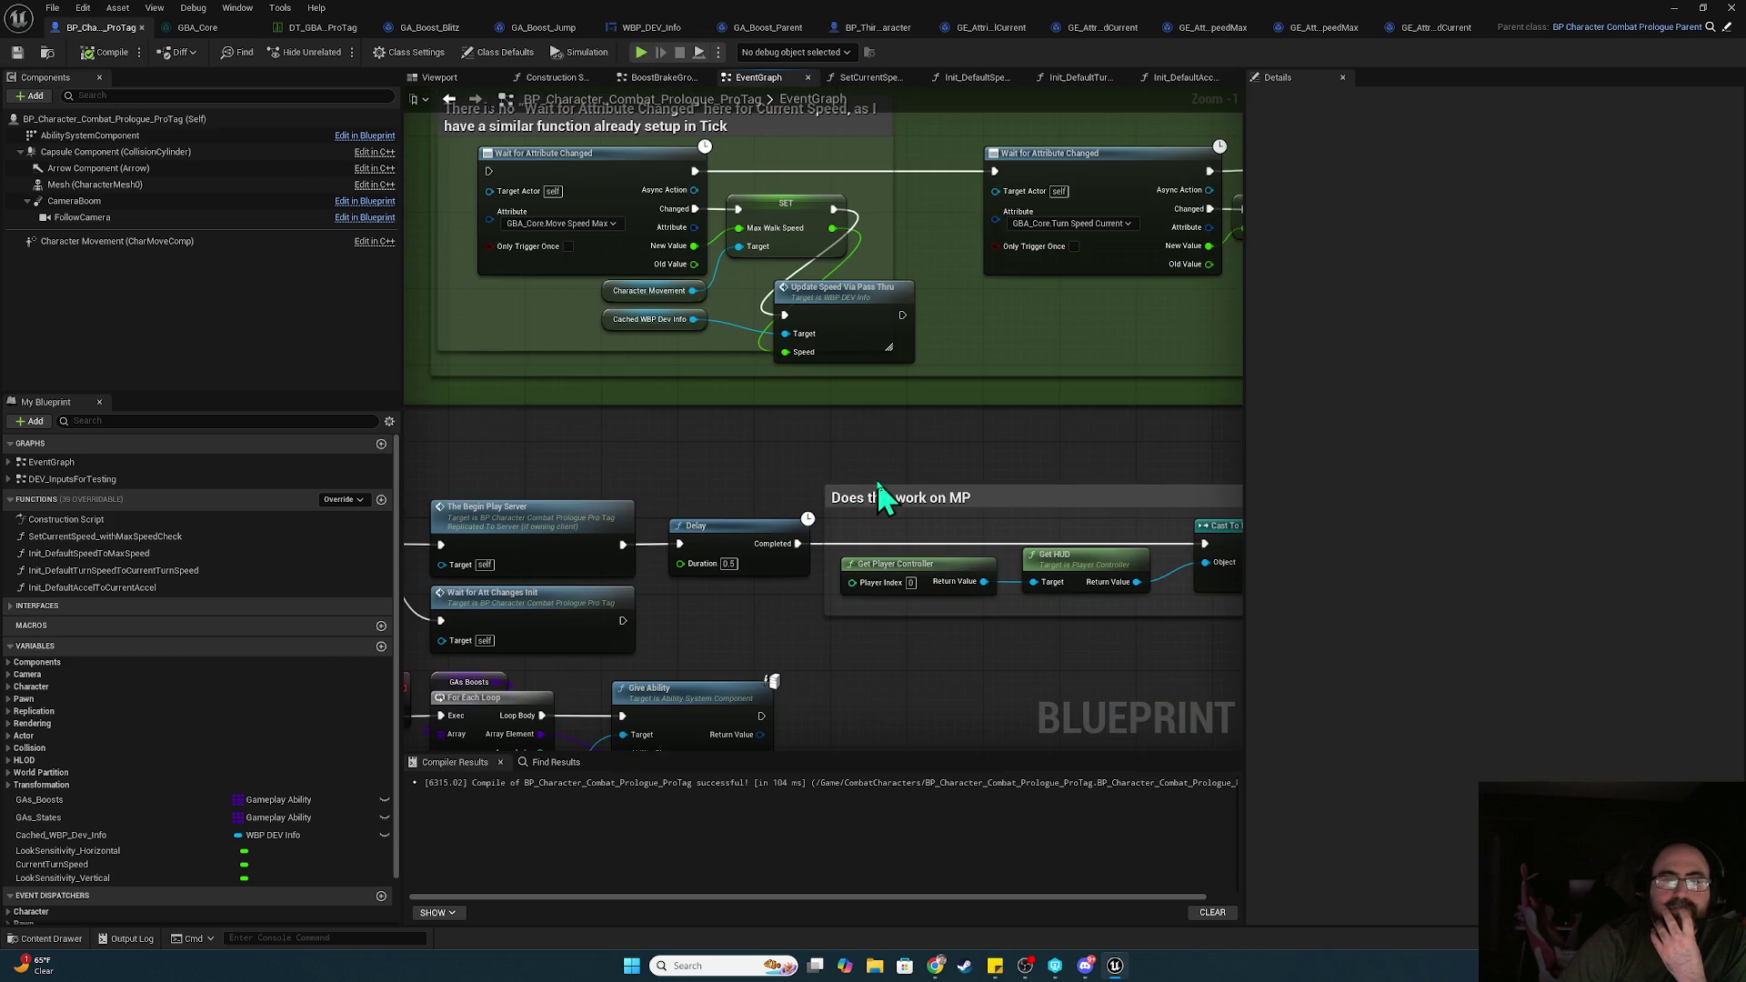
scroll(824, 419, "right", 10)
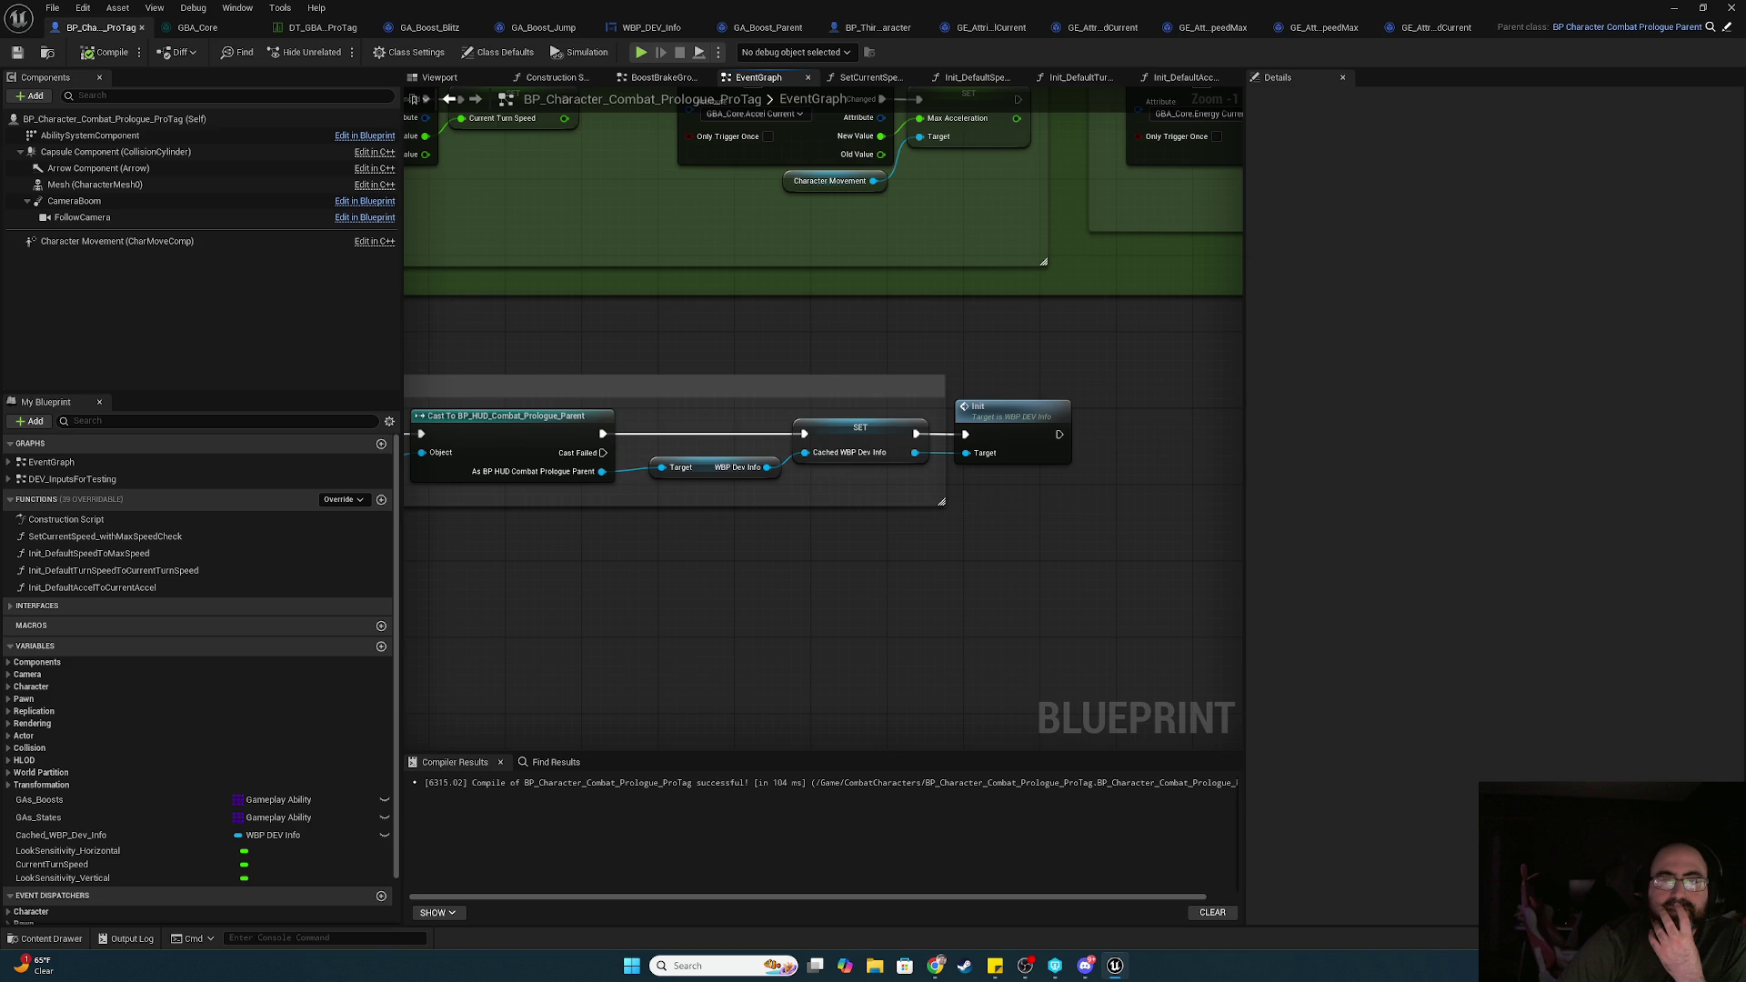
scroll(884, 570, "up", 10)
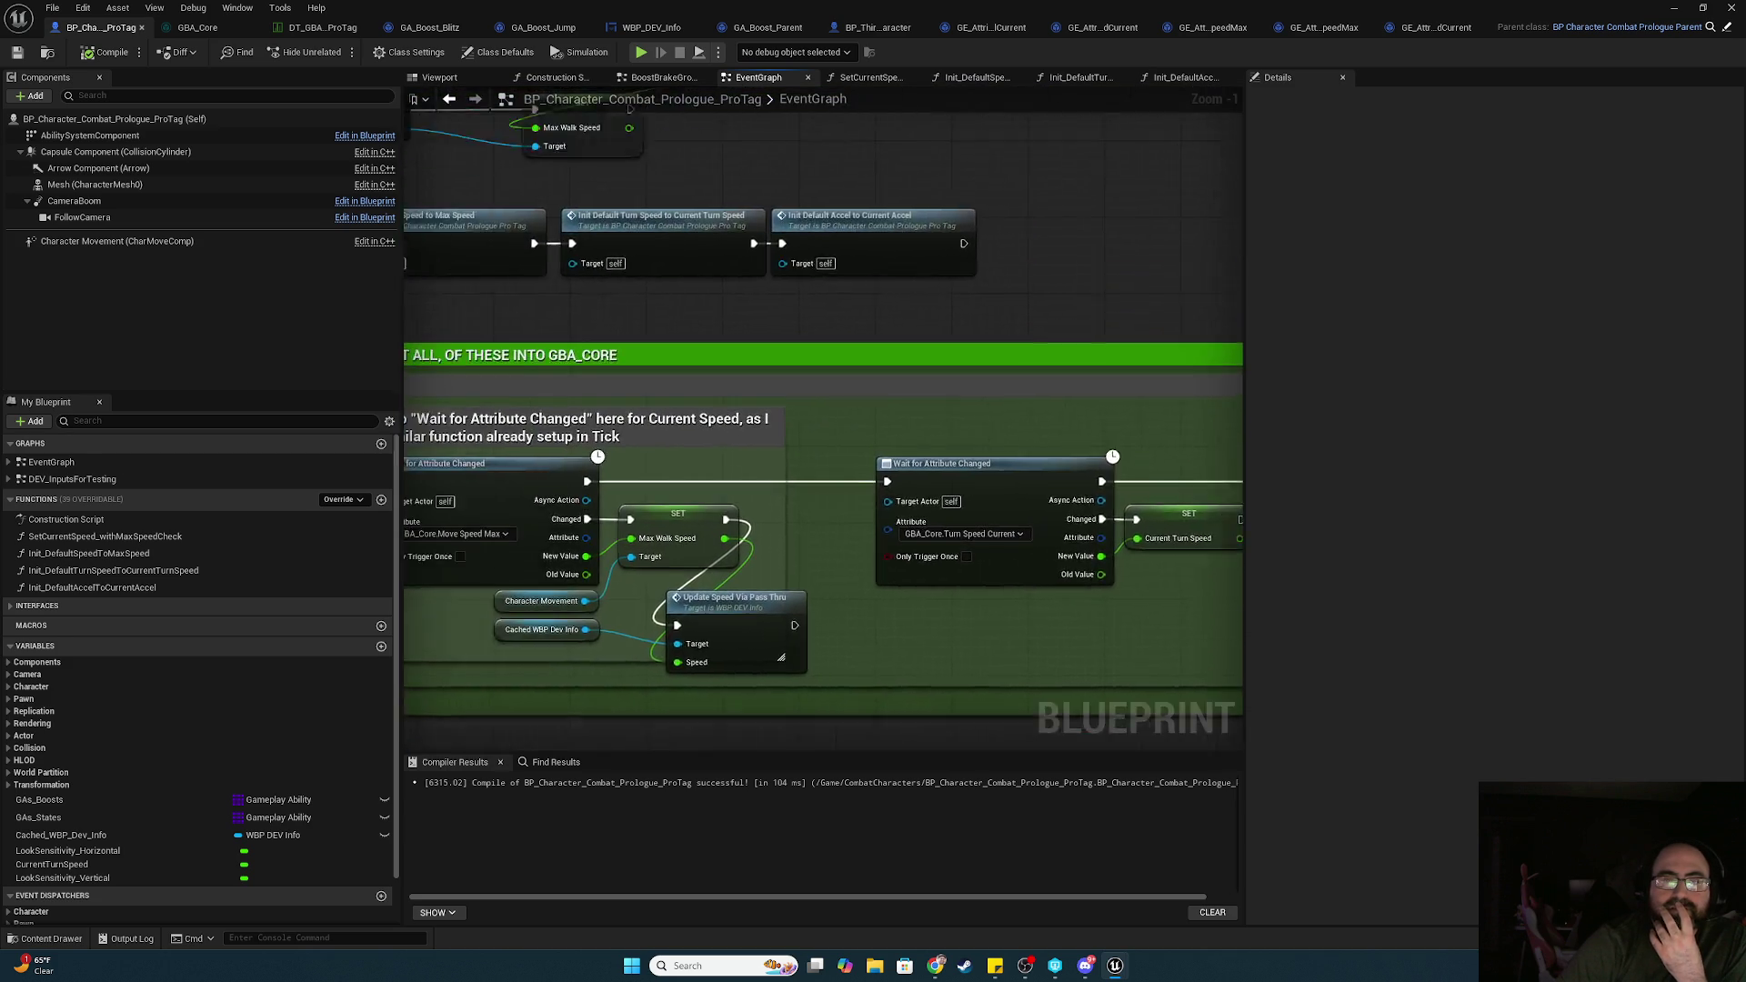
scroll(884, 570, "up", 3)
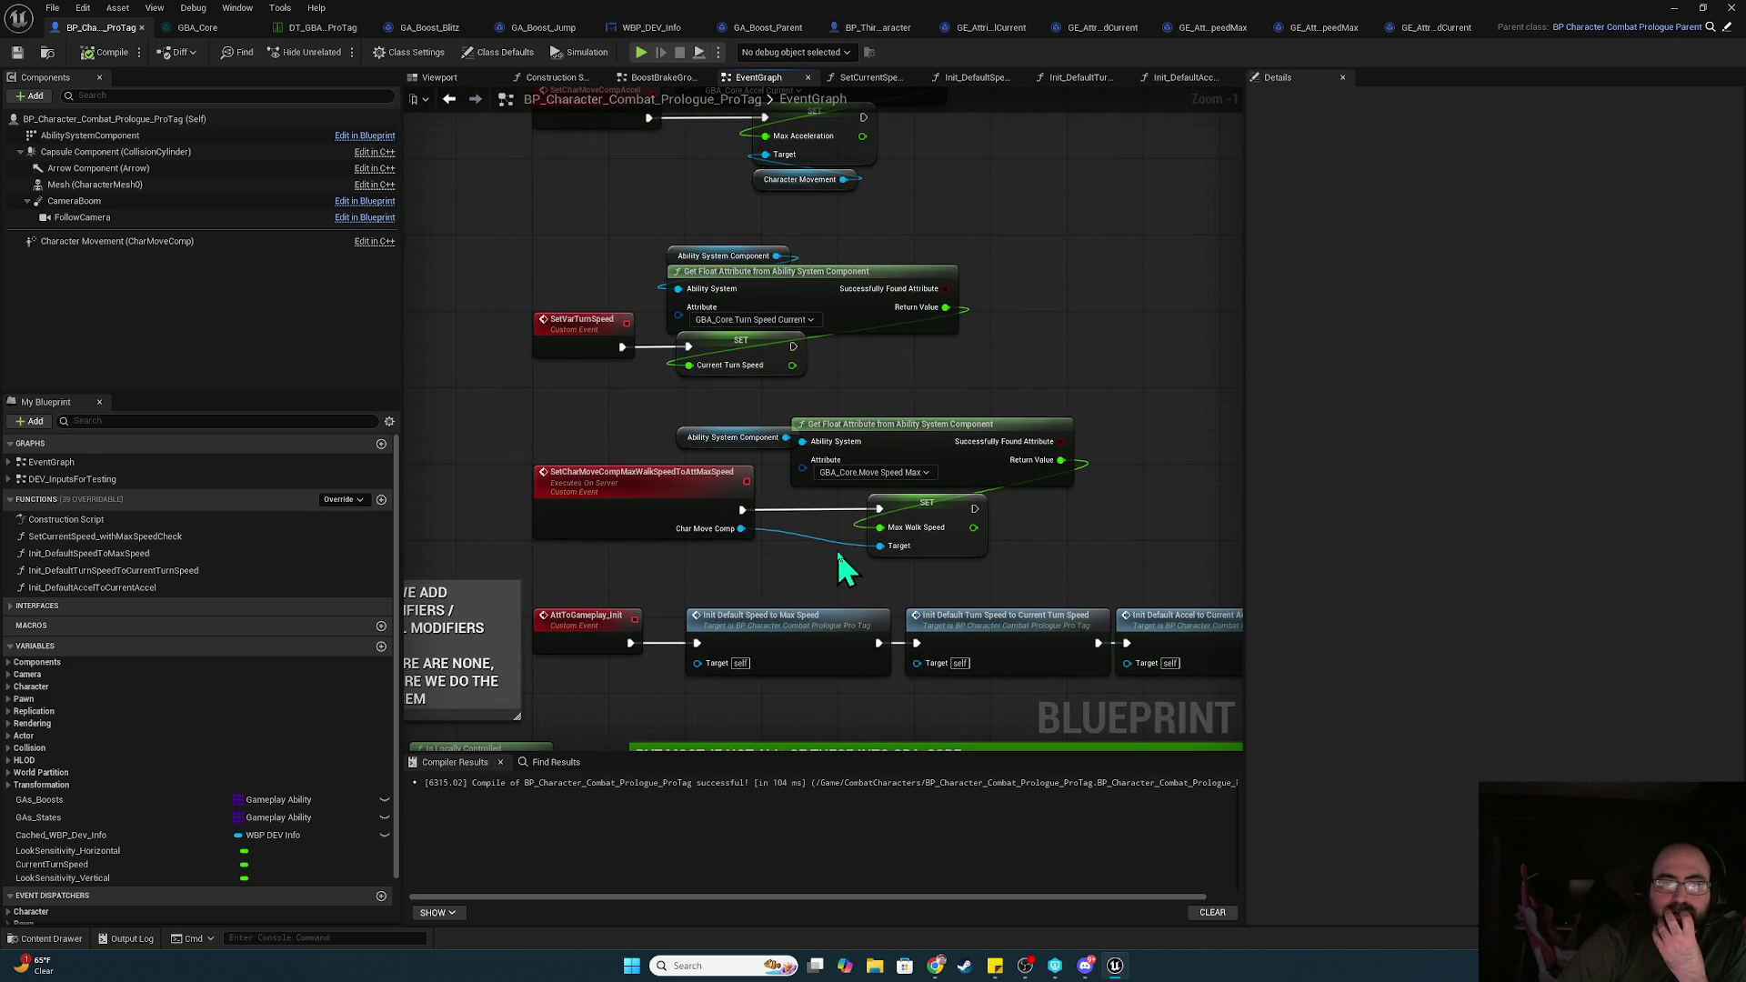
scroll(837, 555, "down", 5)
Open the Init_DefaultSpeedToMaxSpeed function graph, then switch to the DT_GBA_Core_ProTag data table
double_click(724, 395)
mouse_move(1153, 331)
left_mouse_down()
mouse_move(585, 284)
mouse_move(985, 307)
left_mouse_up()
left_click(340, 25)
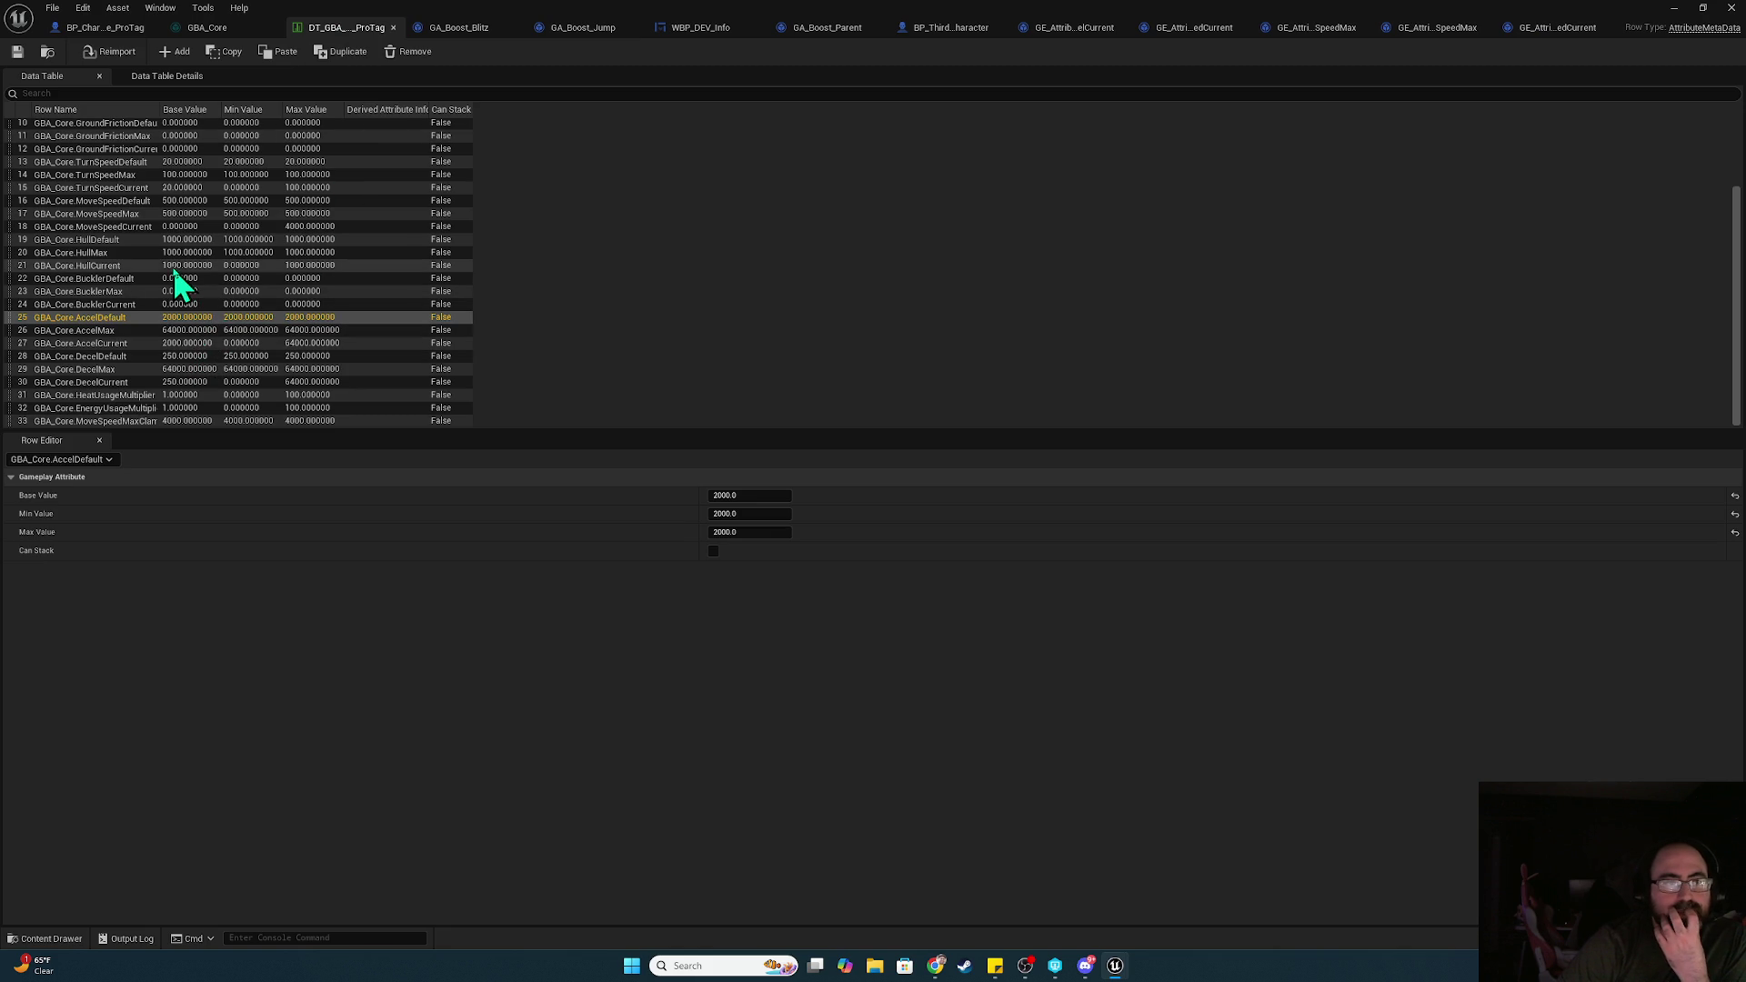
Set the MoveSpeedDefault row's Base, Min and Max Value to 1000
left_click(186, 201)
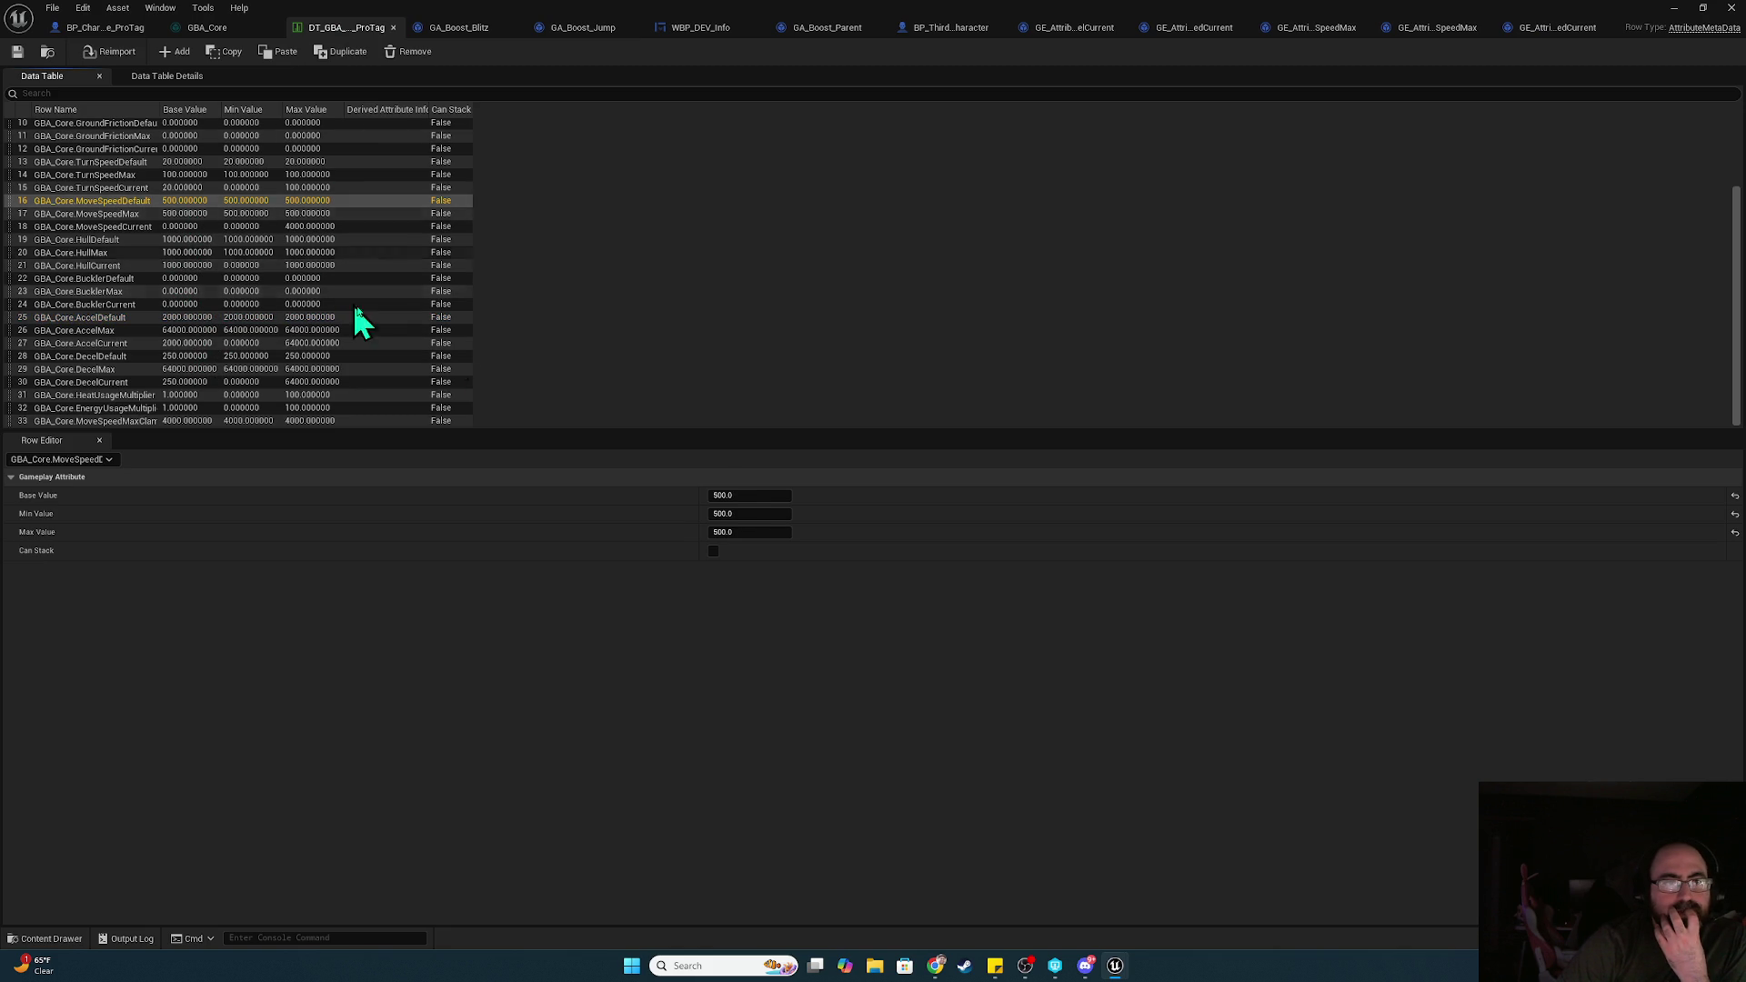
left_click(741, 495)
type("1000")
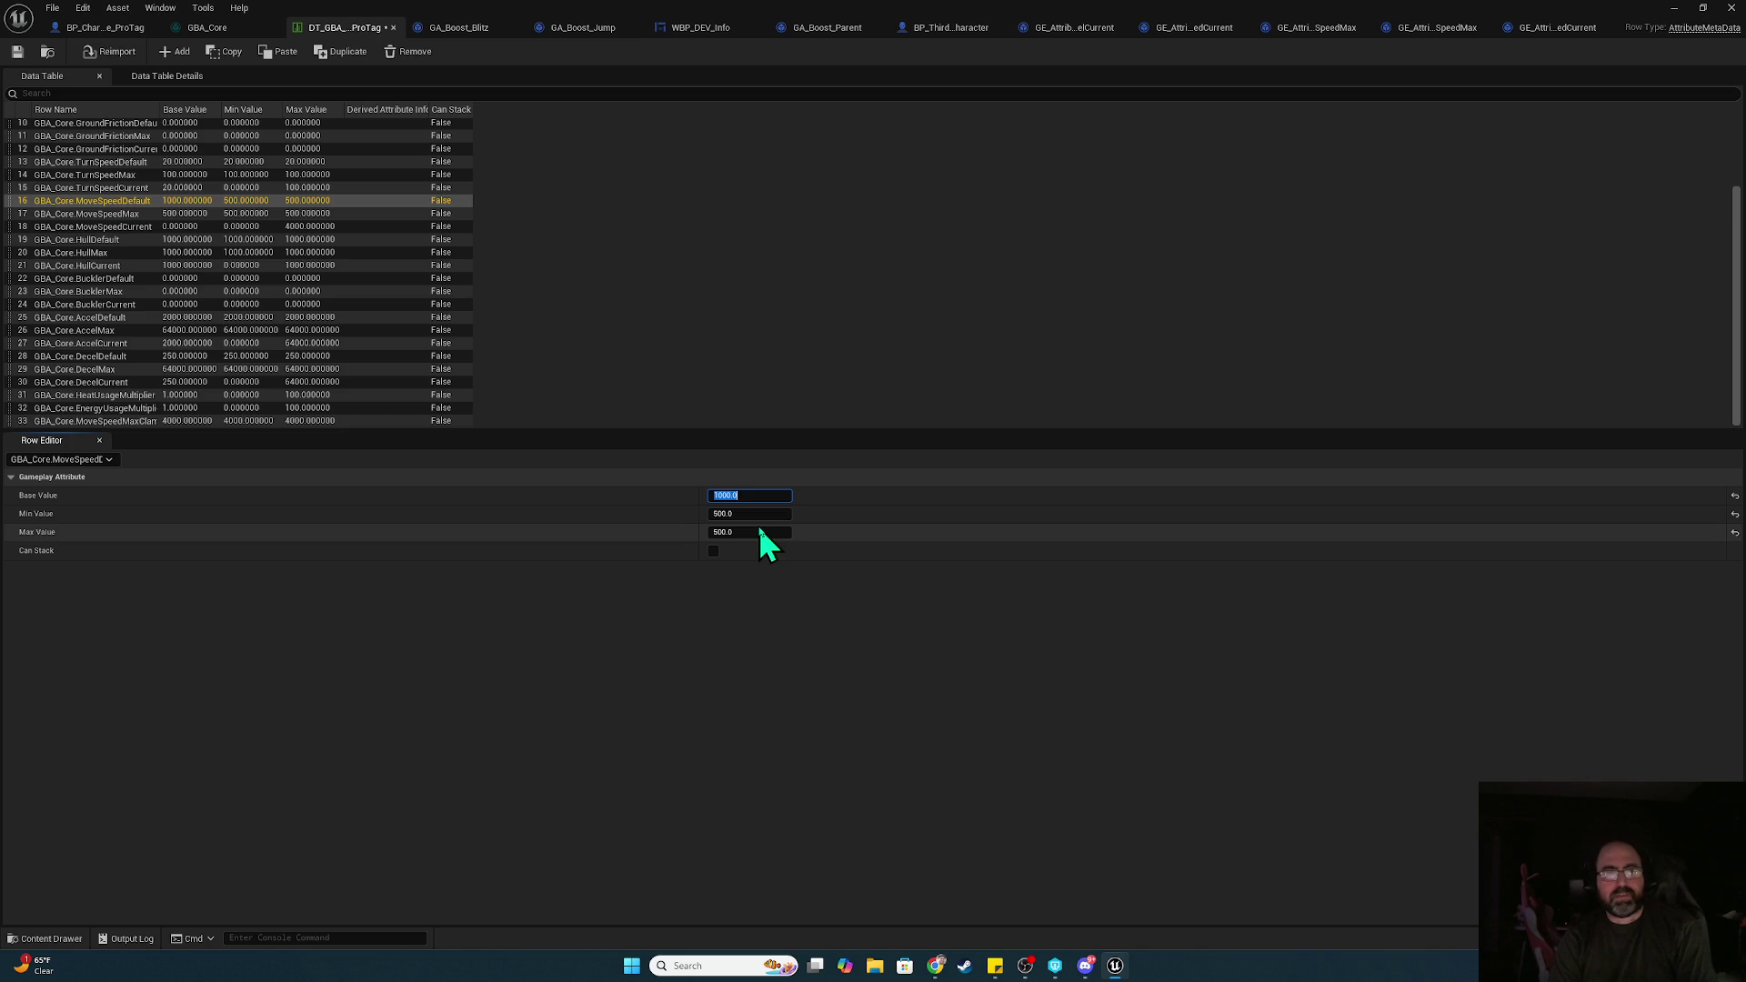
left_click(753, 513)
type("1000")
key("Tab")
type("10")
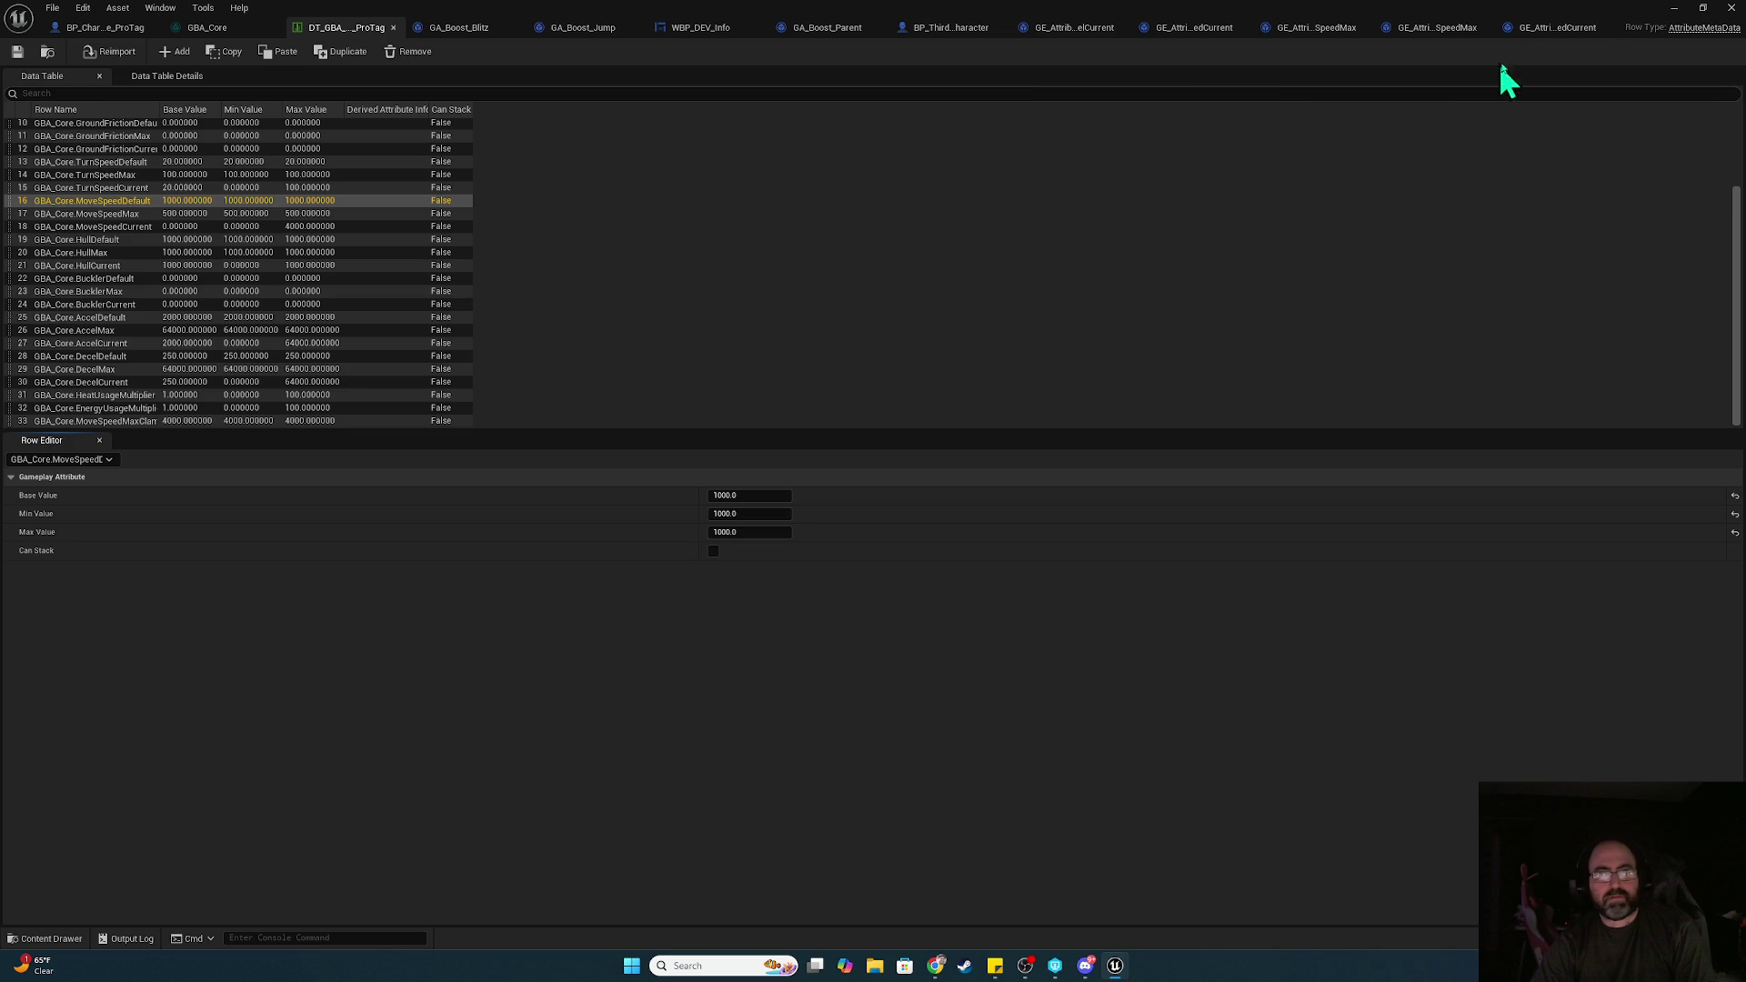
Open WBP_DEV_Info's event graph and bring its speed-binding nodes into view
left_click(688, 29)
left_click_drag(1307, 198, 826, 234)
mouse_move(939, 281)
left_mouse_down()
mouse_move(1247, 291)
mouse_move(1235, 273)
left_mouse_up()
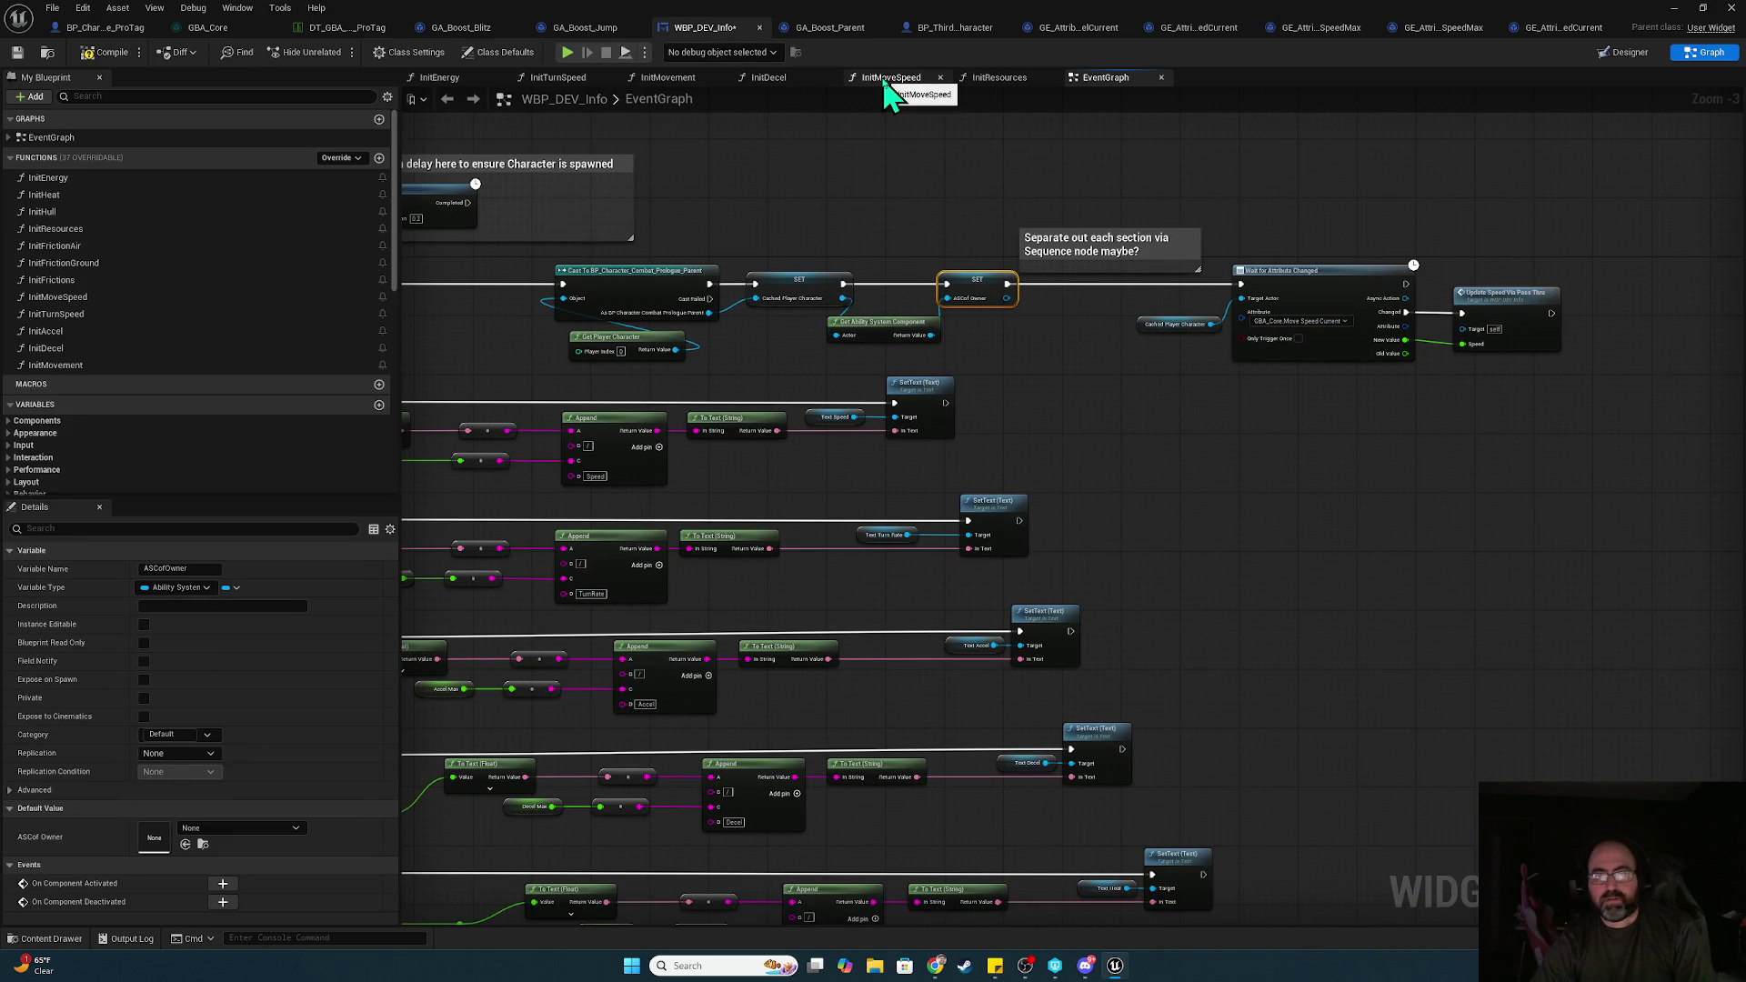
Run a two-client play session to test the 1000 move speed, stop it, and return to BP_Character
left_click(568, 52)
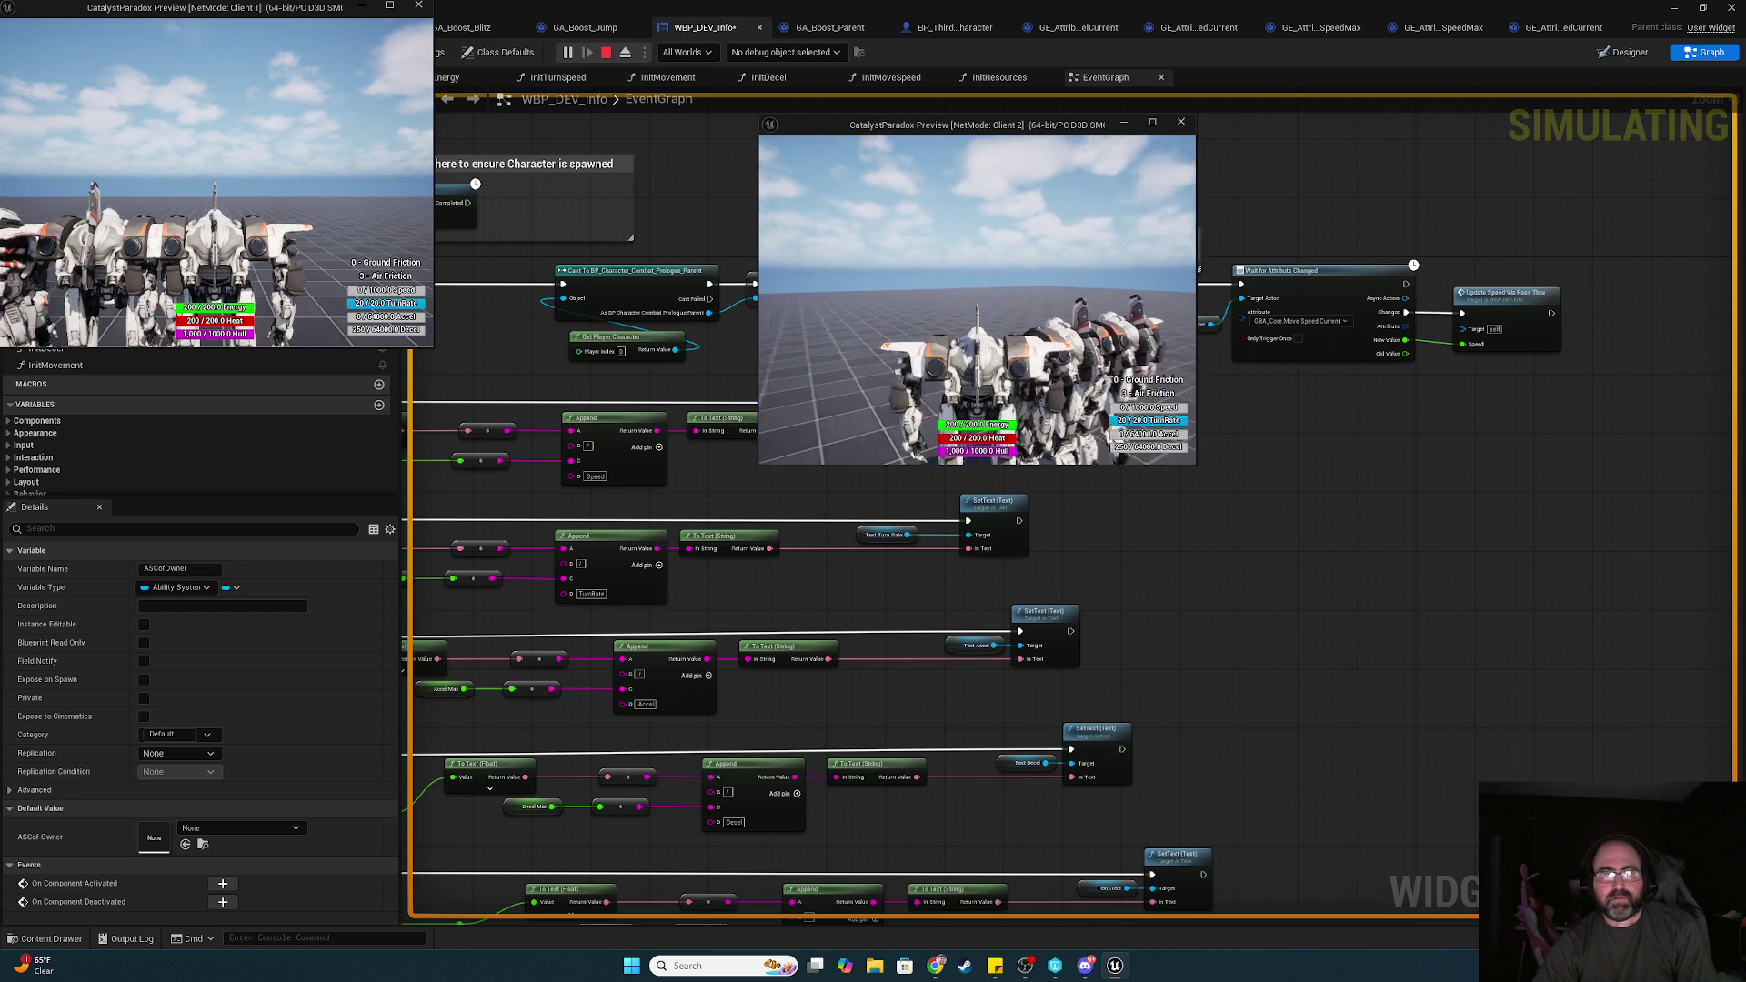
key("alt+Tab")
left_click(897, 309)
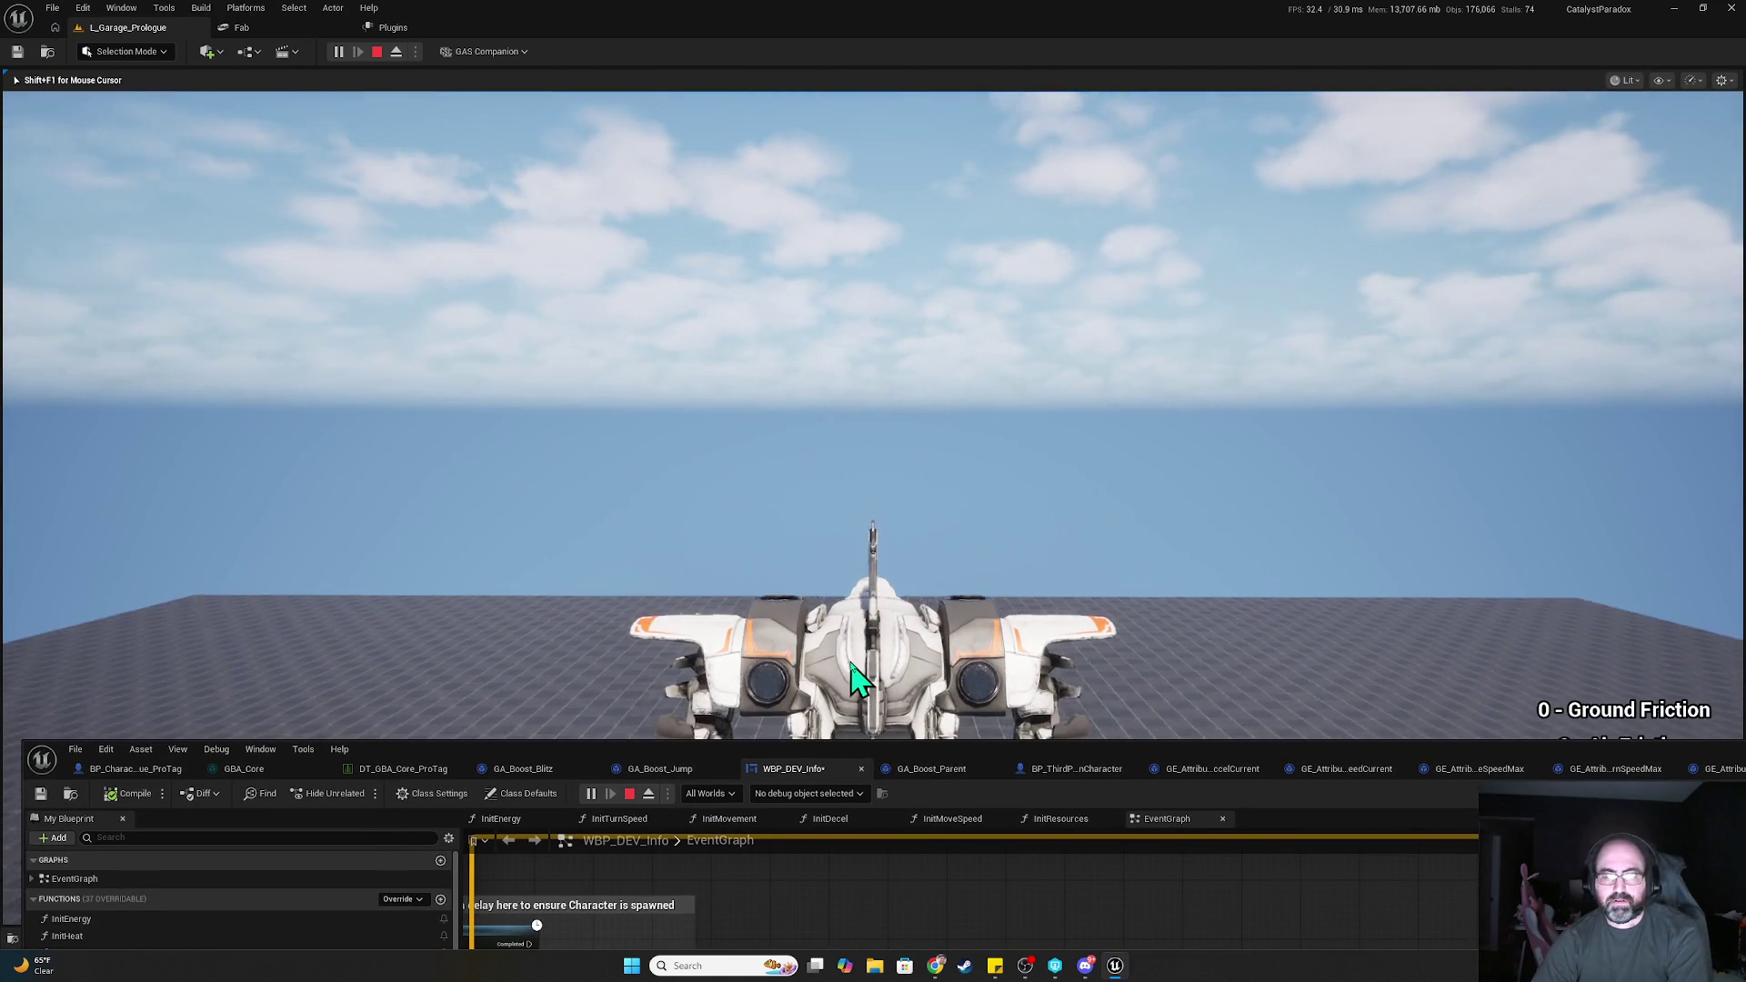
key("Escape")
left_click_drag(991, 764, 932, 182)
double_click(932, 182)
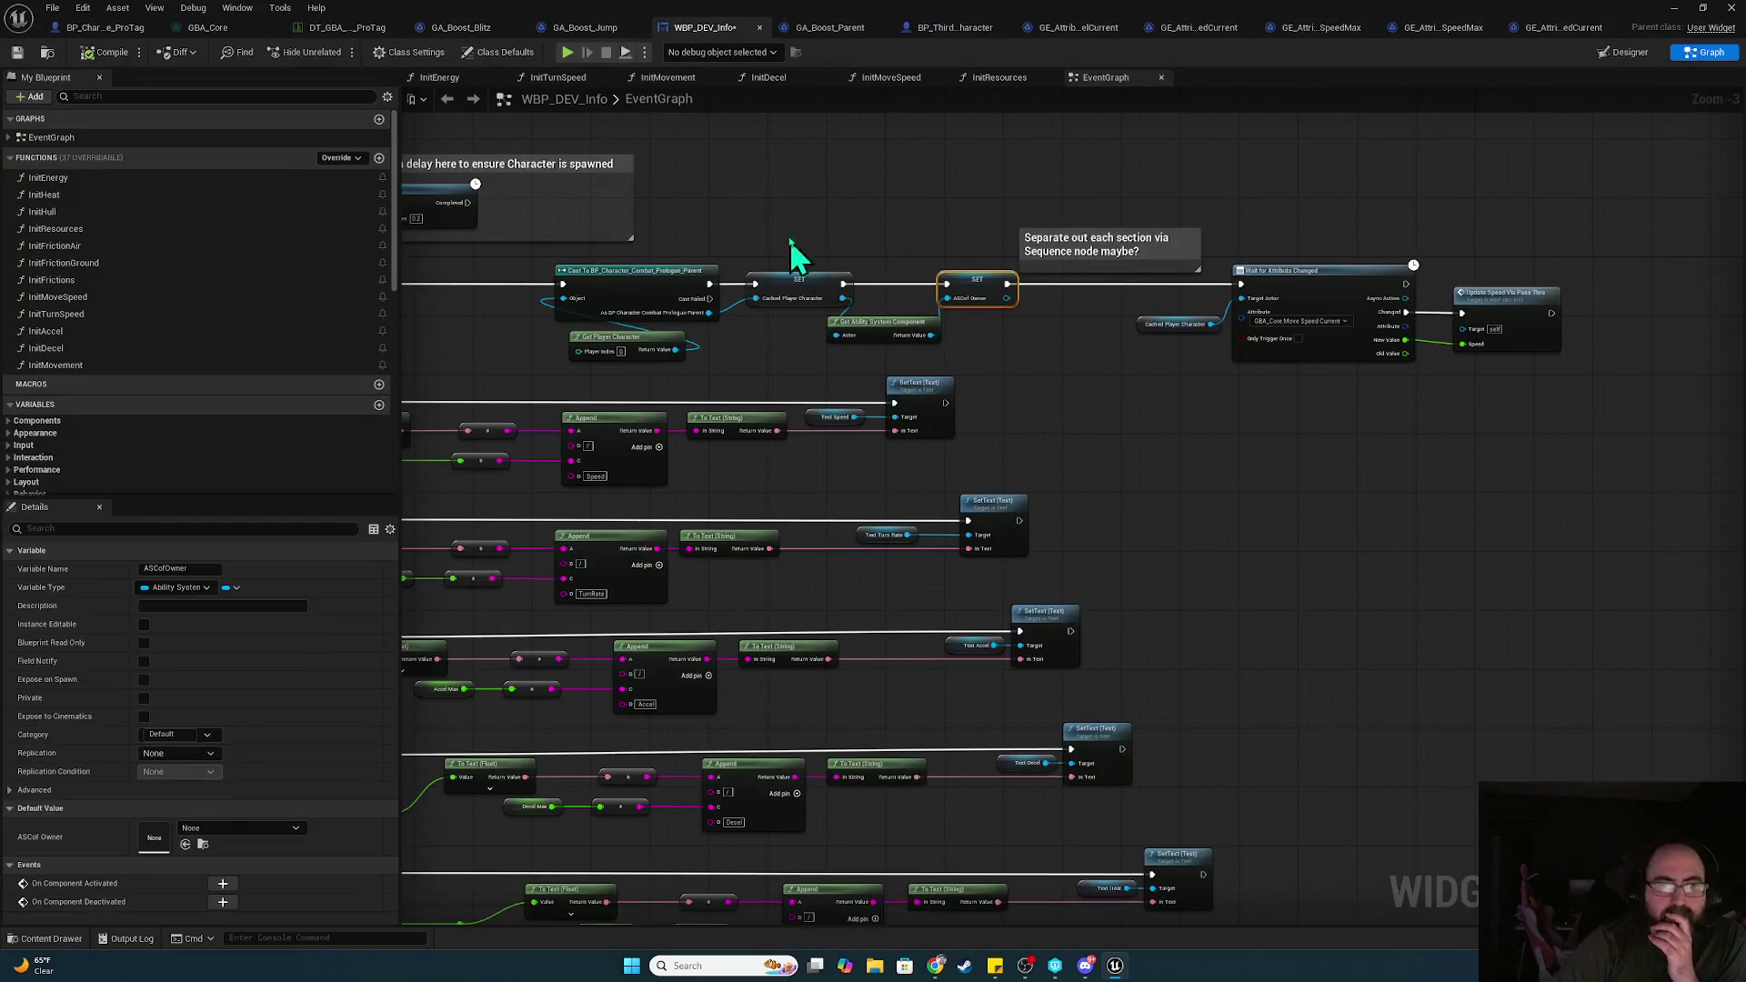
left_click(110, 29)
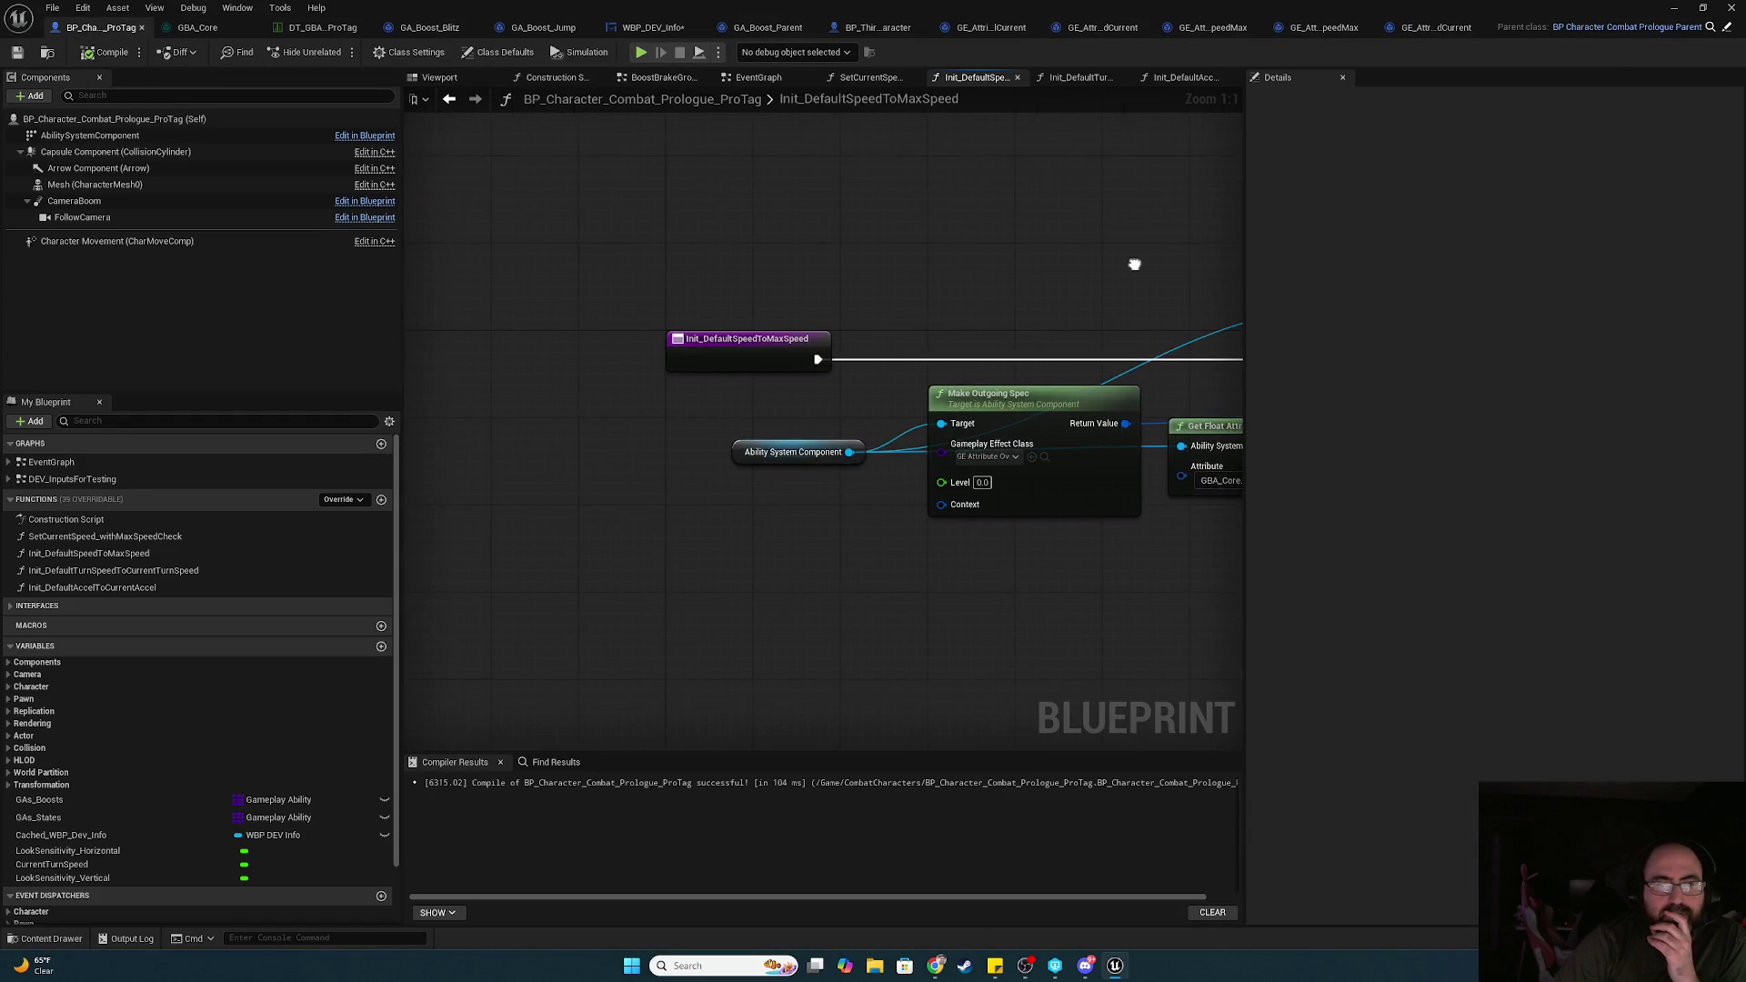
Check the Init Default Speed to Max Speed function's entry nodes from the event graph
left_click(754, 78)
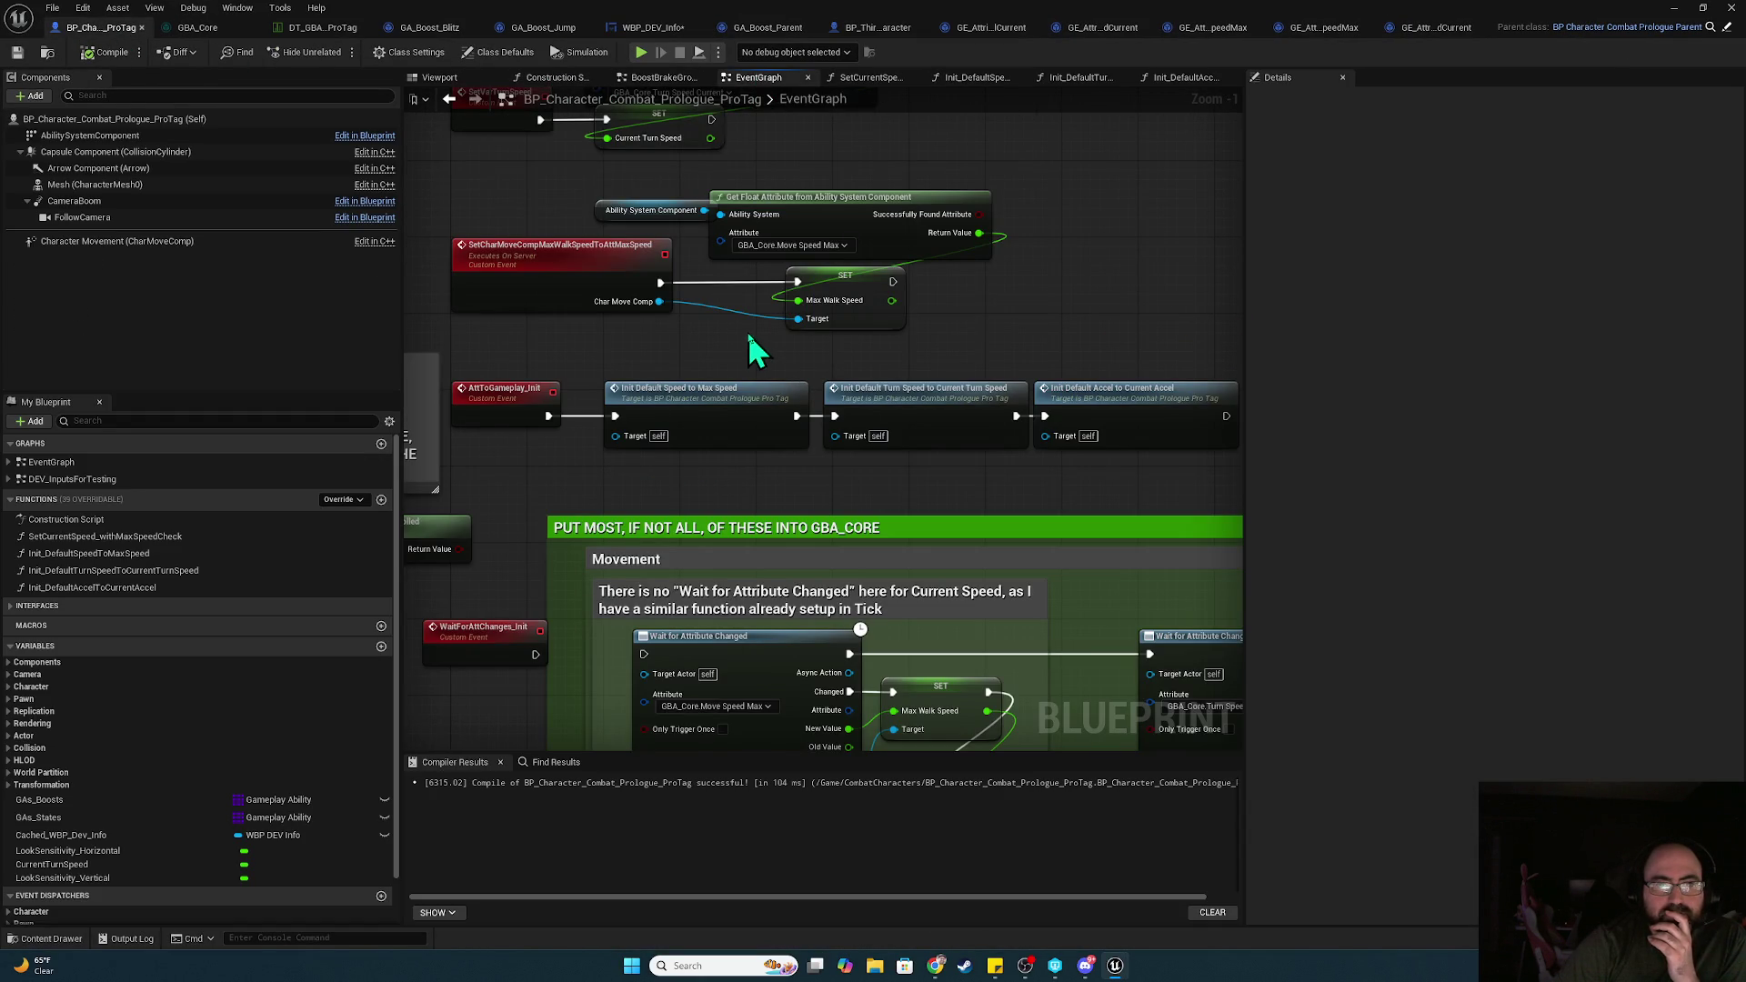
left_click_drag(805, 359, 851, 505)
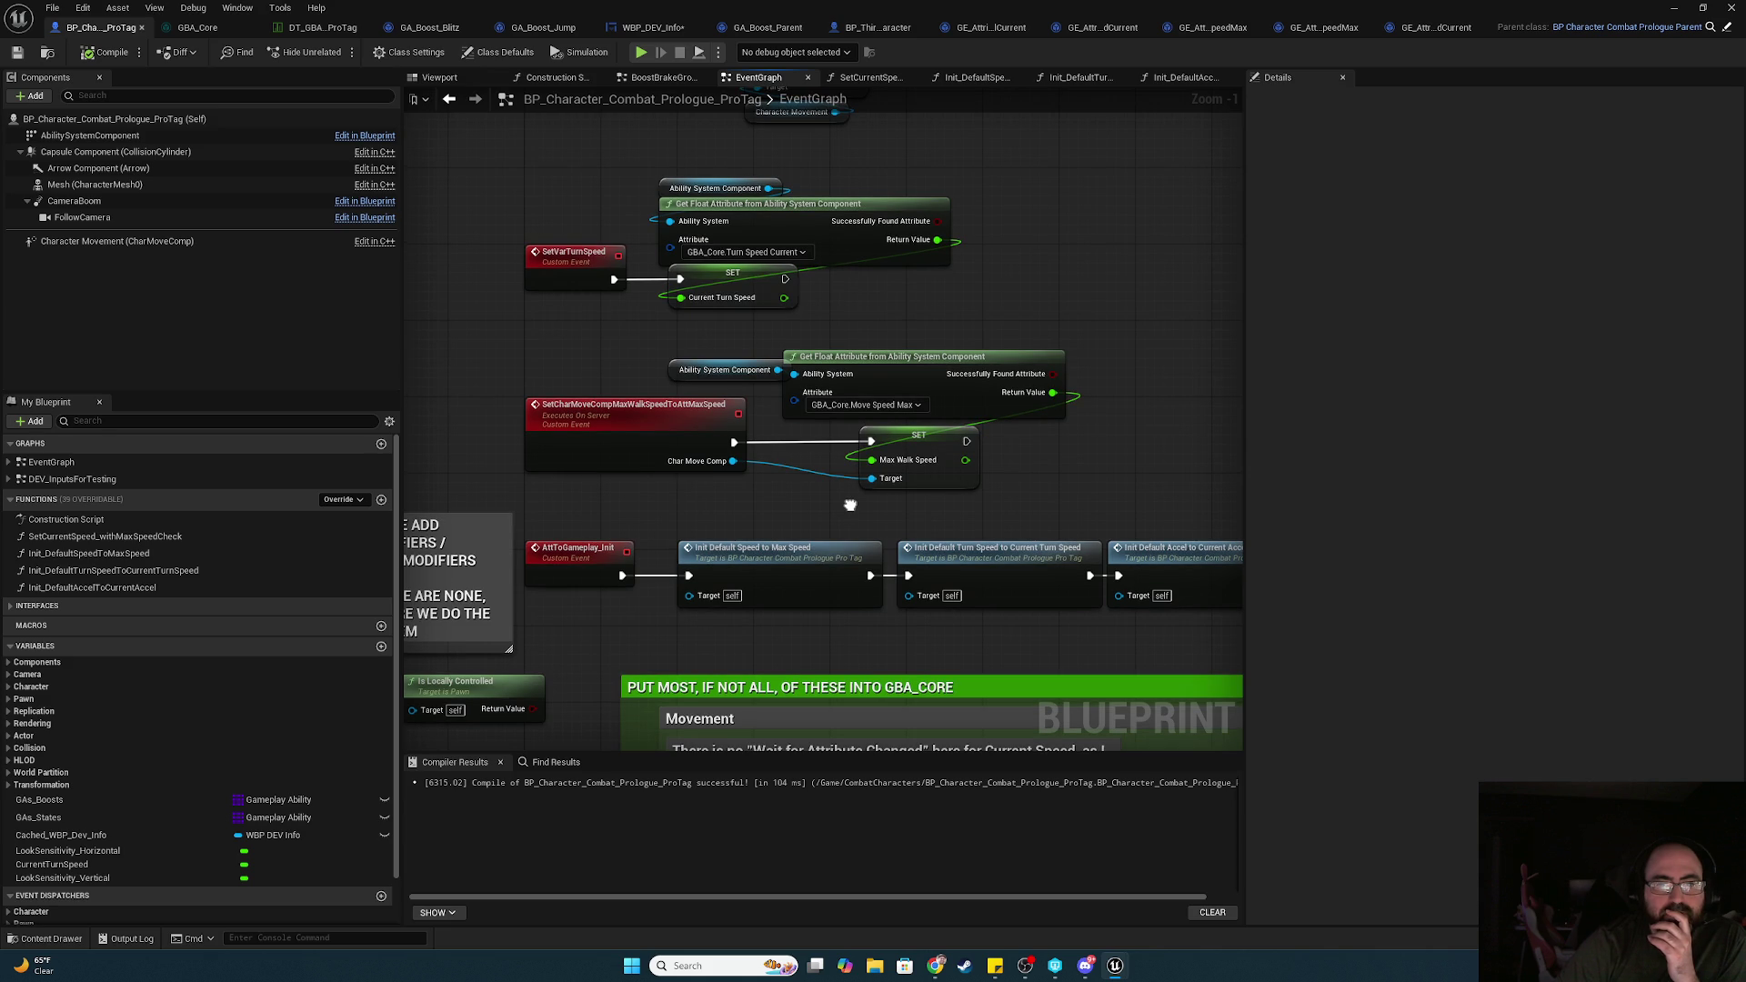
double_click(818, 565)
left_click_drag(342, 548, 1069, 575)
left_click(770, 101)
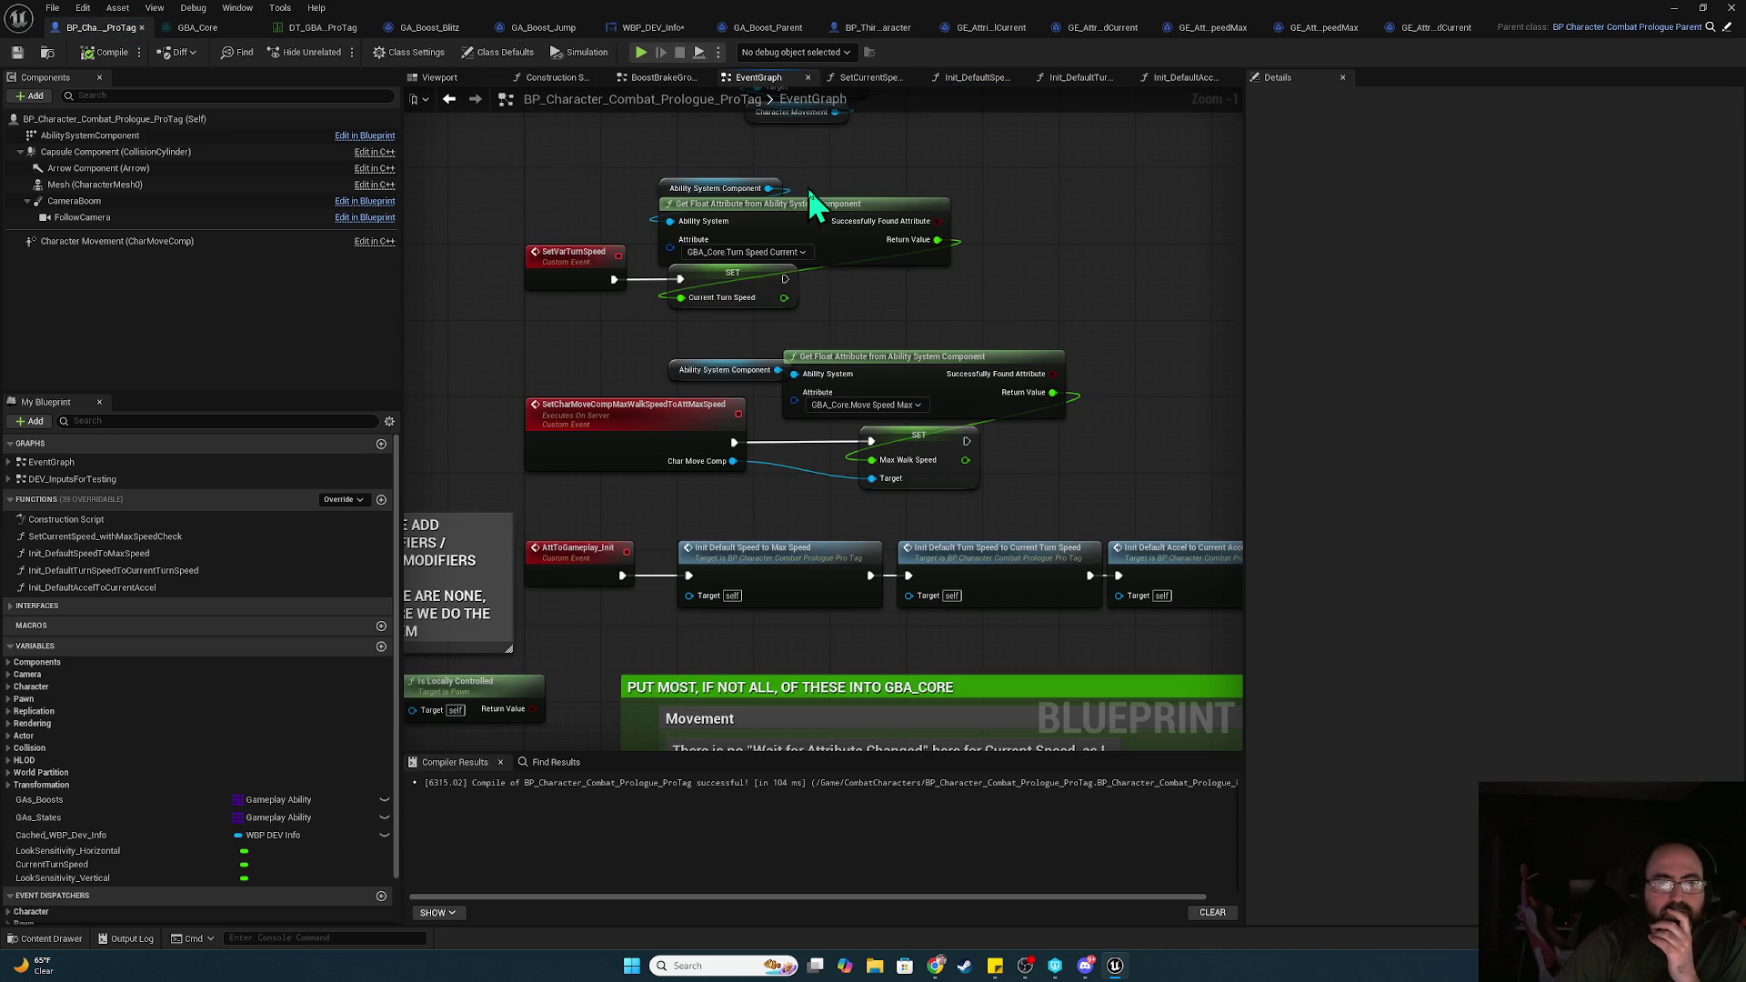
Shift the Init Default Turn Speed and Accel nodes right above the GBA_CORE movement comment
left_click_drag(771, 493, 947, 105)
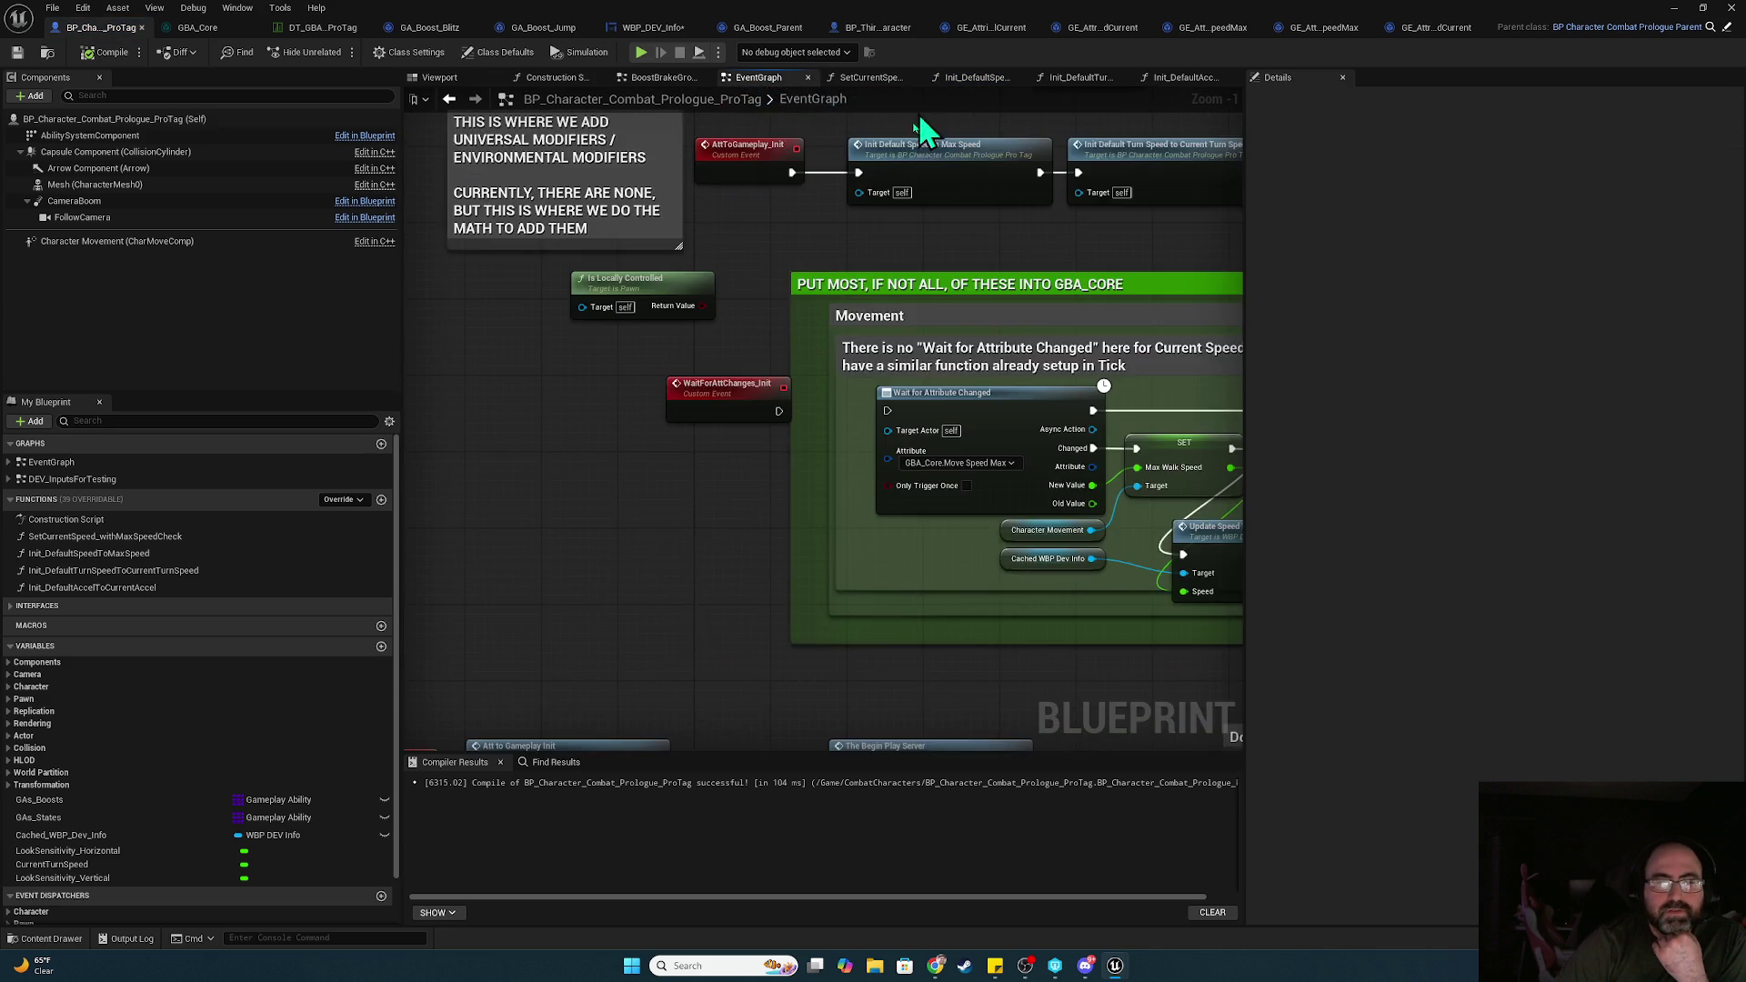
mouse_move(796, 591)
left_mouse_down()
mouse_move(791, 187)
mouse_move(889, 195)
mouse_move(836, 204)
mouse_move(971, 153)
left_mouse_up()
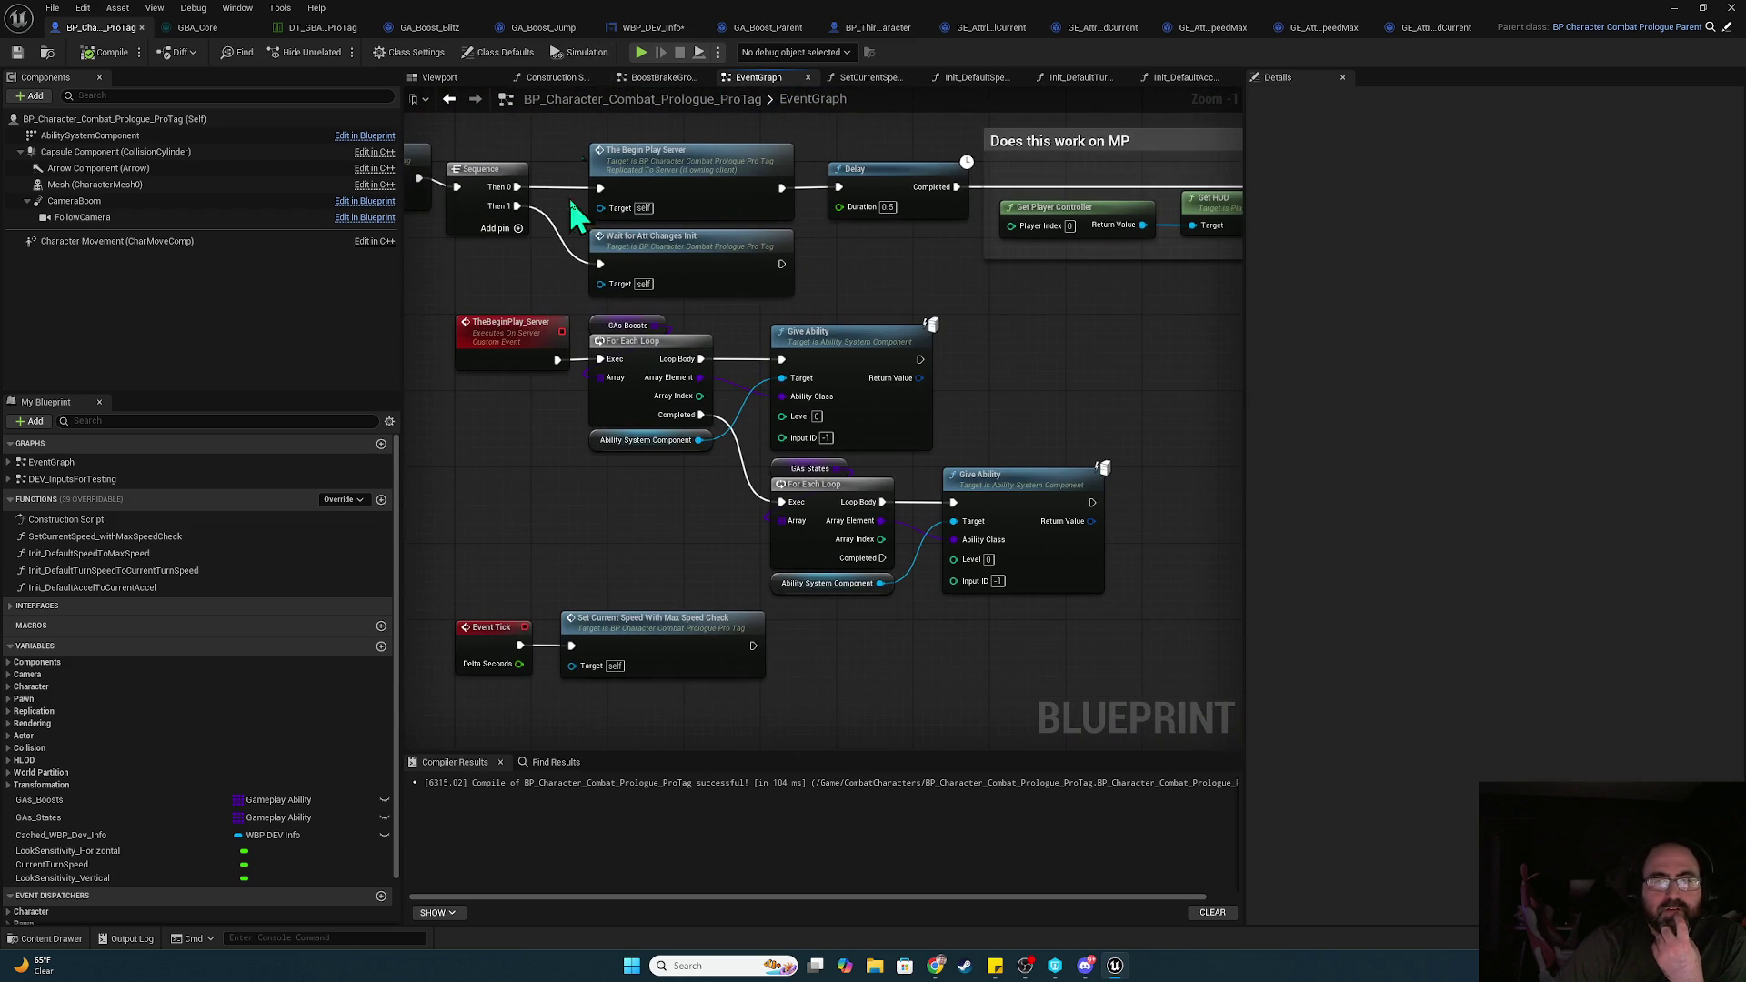
mouse_move(897, 247)
left_mouse_down()
mouse_move(838, 600)
mouse_move(677, 751)
left_mouse_up()
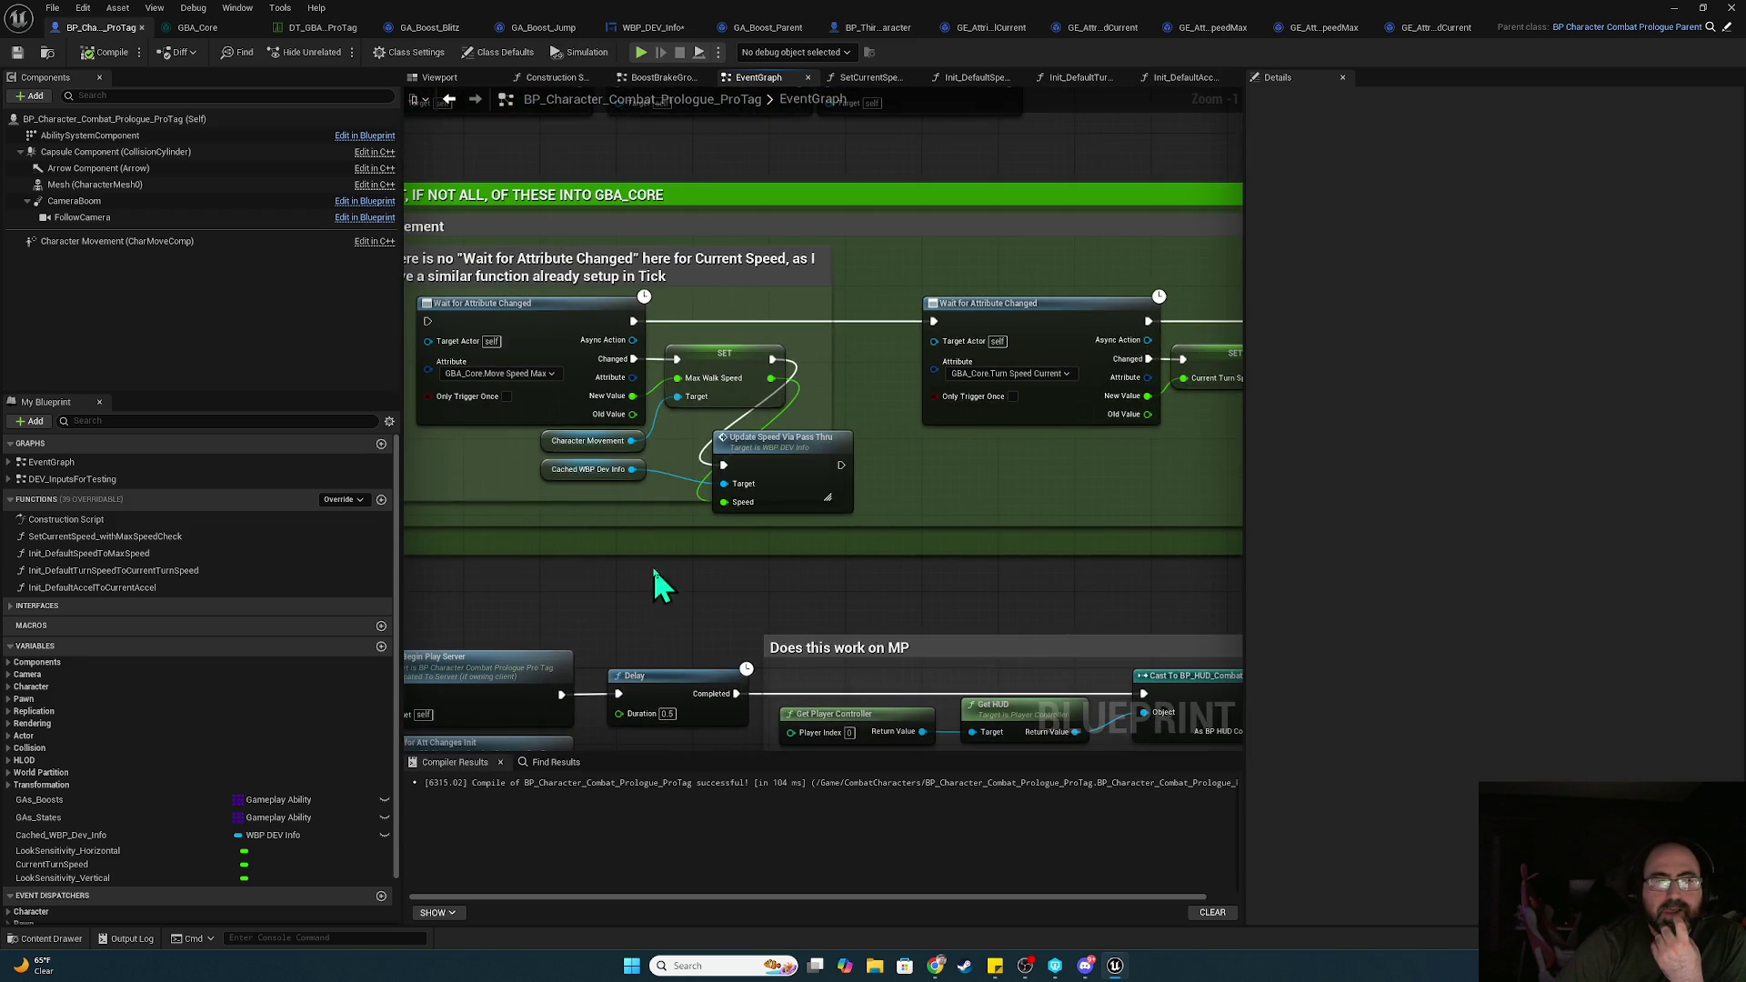
left_click_drag(654, 571, 832, 715)
left_click_drag(637, 597, 714, 733)
mouse_move(864, 406)
left_mouse_down()
mouse_move(1091, 445)
mouse_move(1013, 310)
mouse_move(1150, 362)
left_mouse_up()
left_click_drag(946, 355, 974, 355)
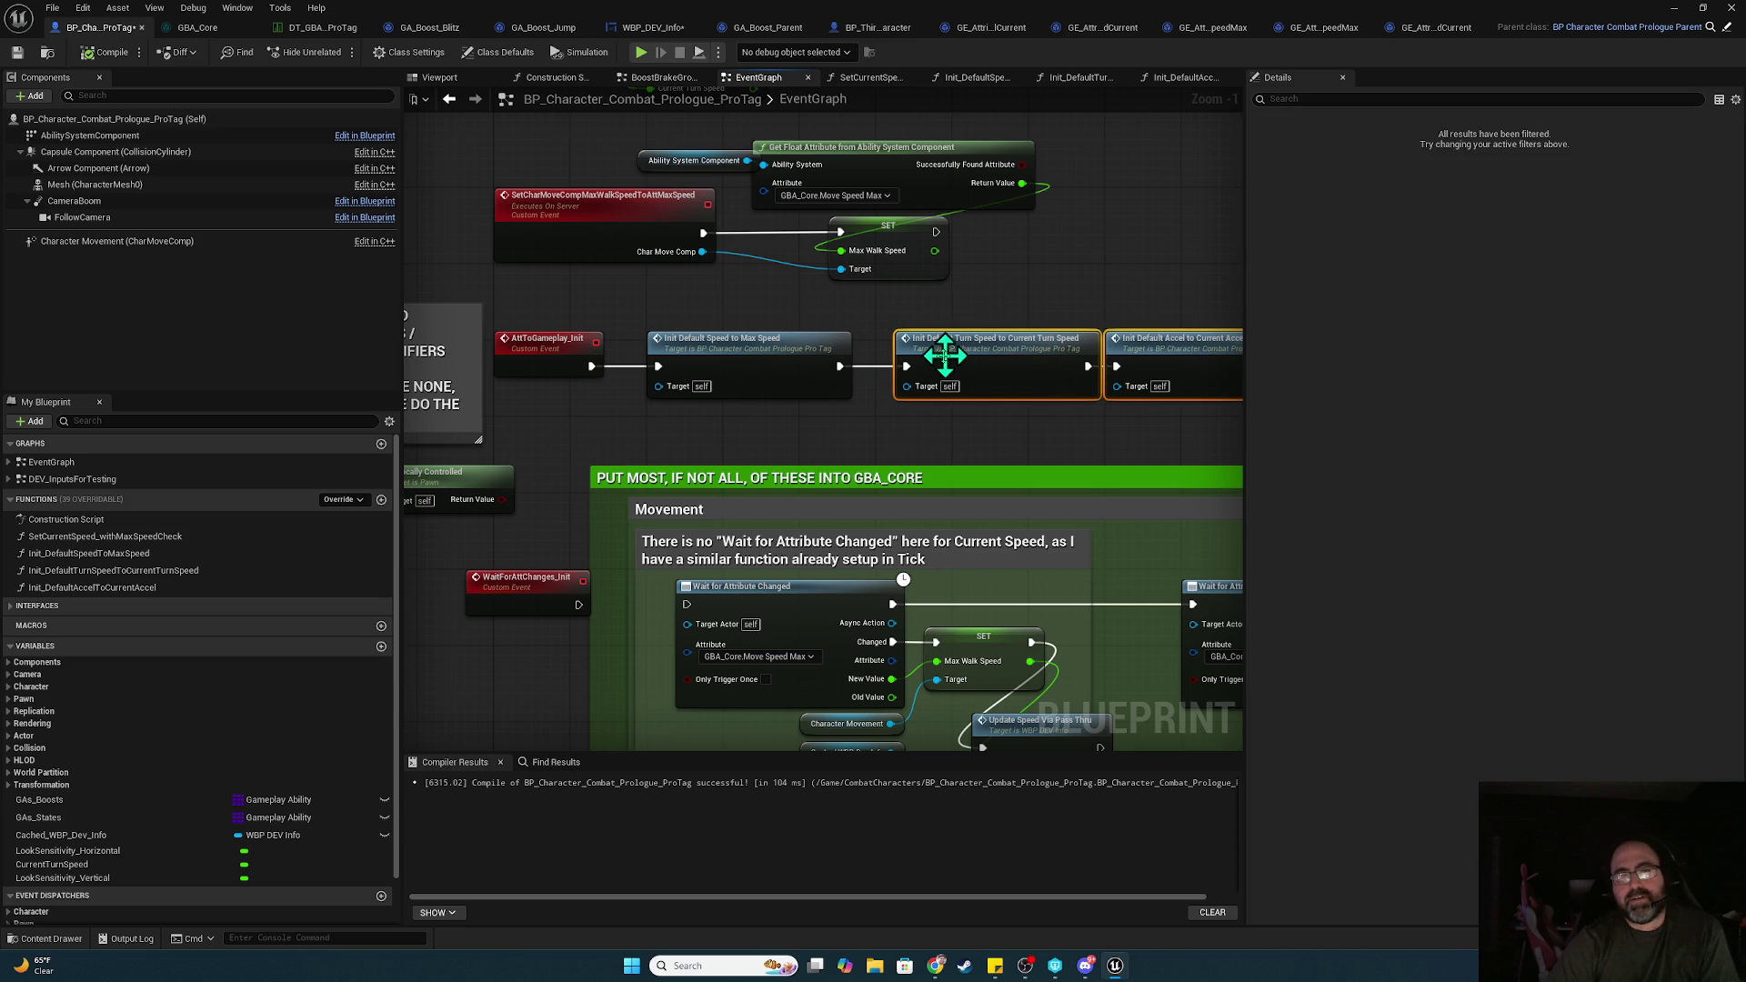
left_click(872, 367)
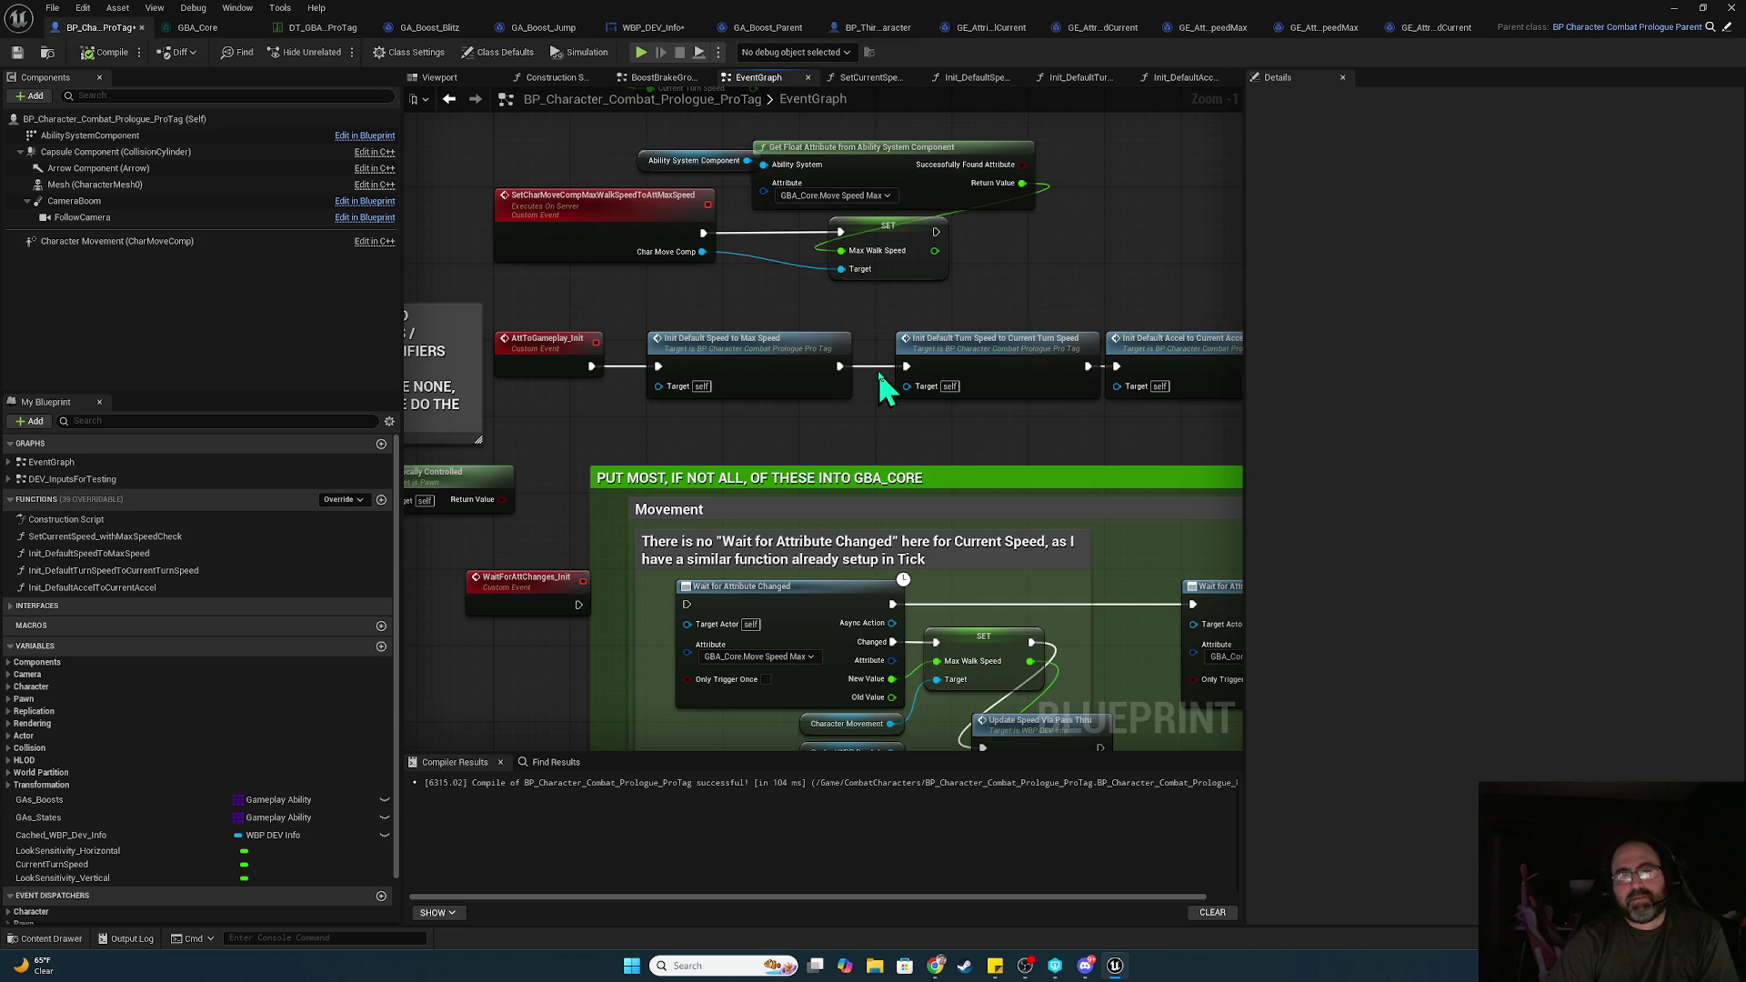
Compile the character blueprint and launch a two-client play test
left_click_drag(1020, 266, 990, 487)
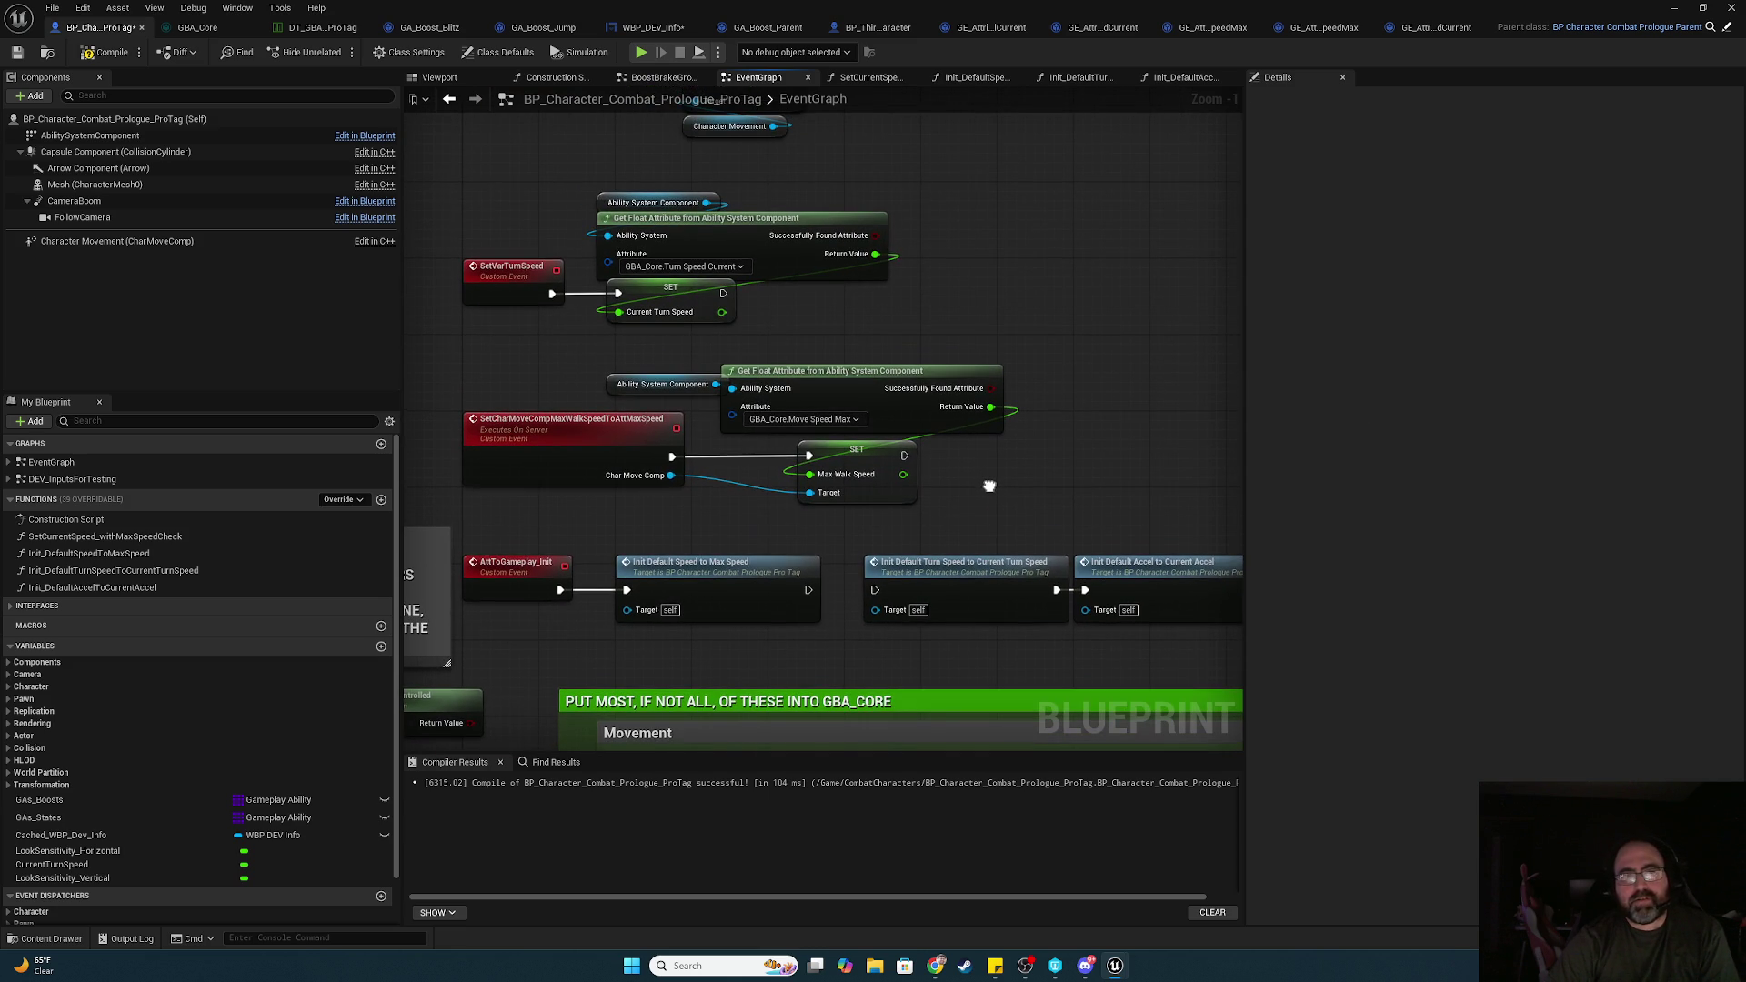
double_click(718, 573)
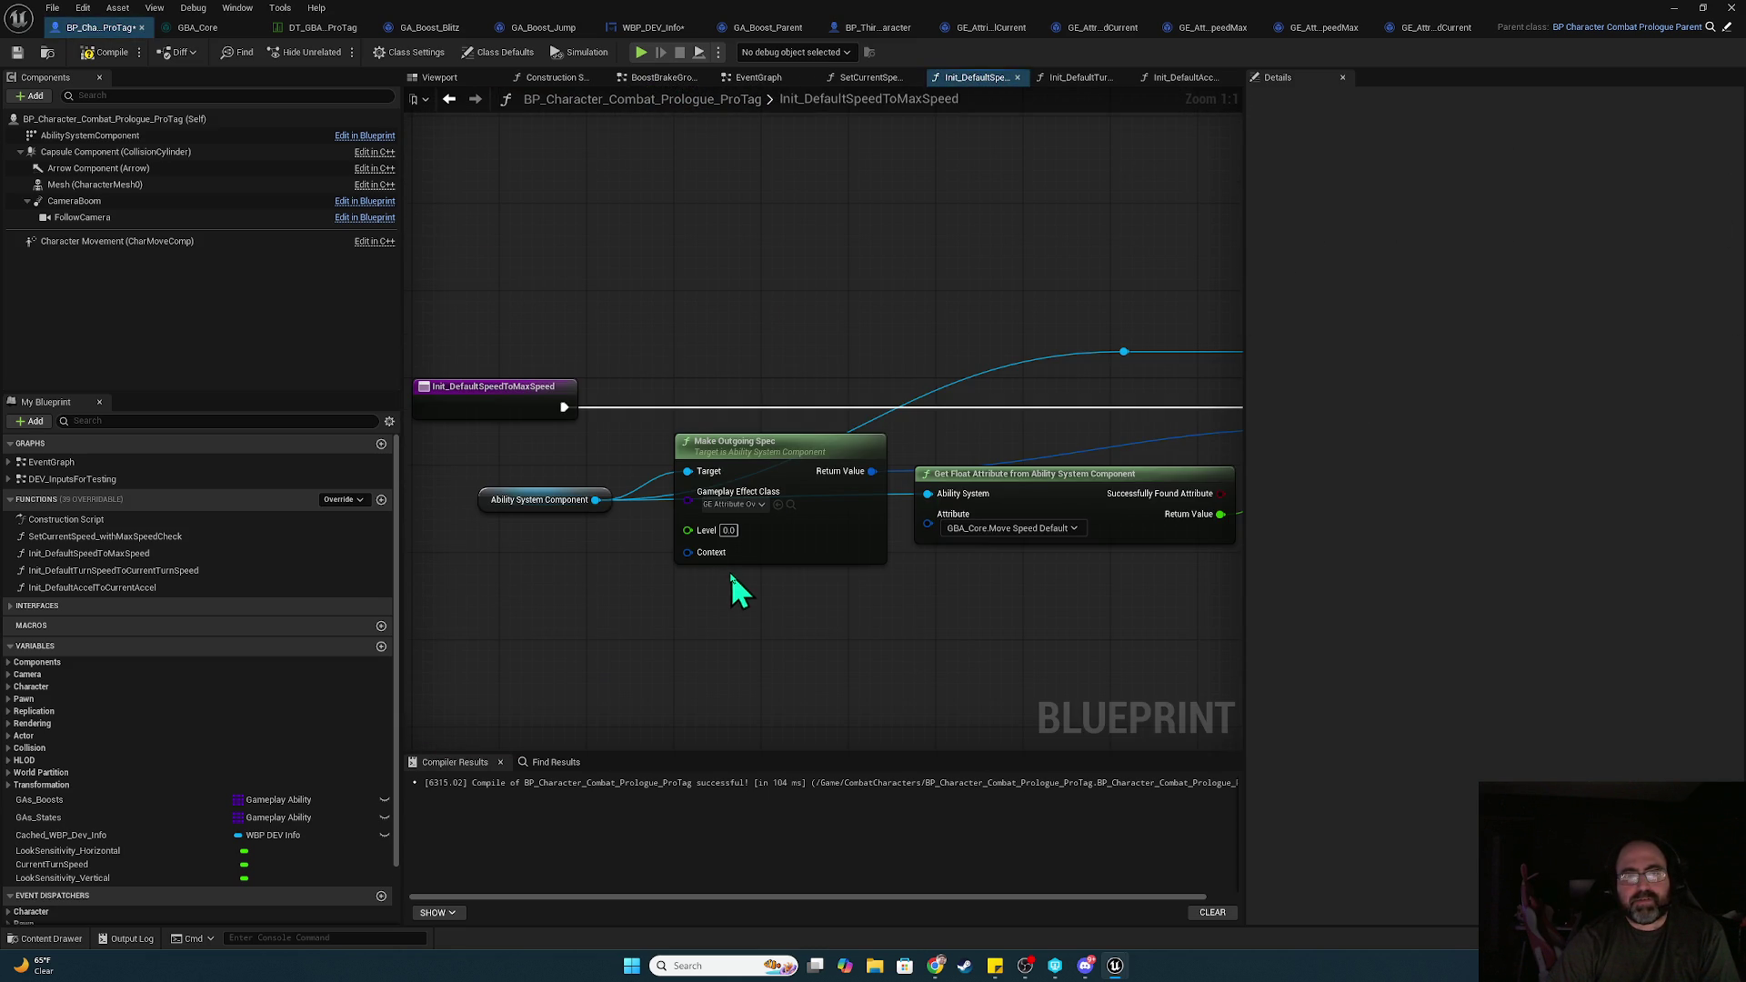
left_click(107, 52)
left_click(642, 53)
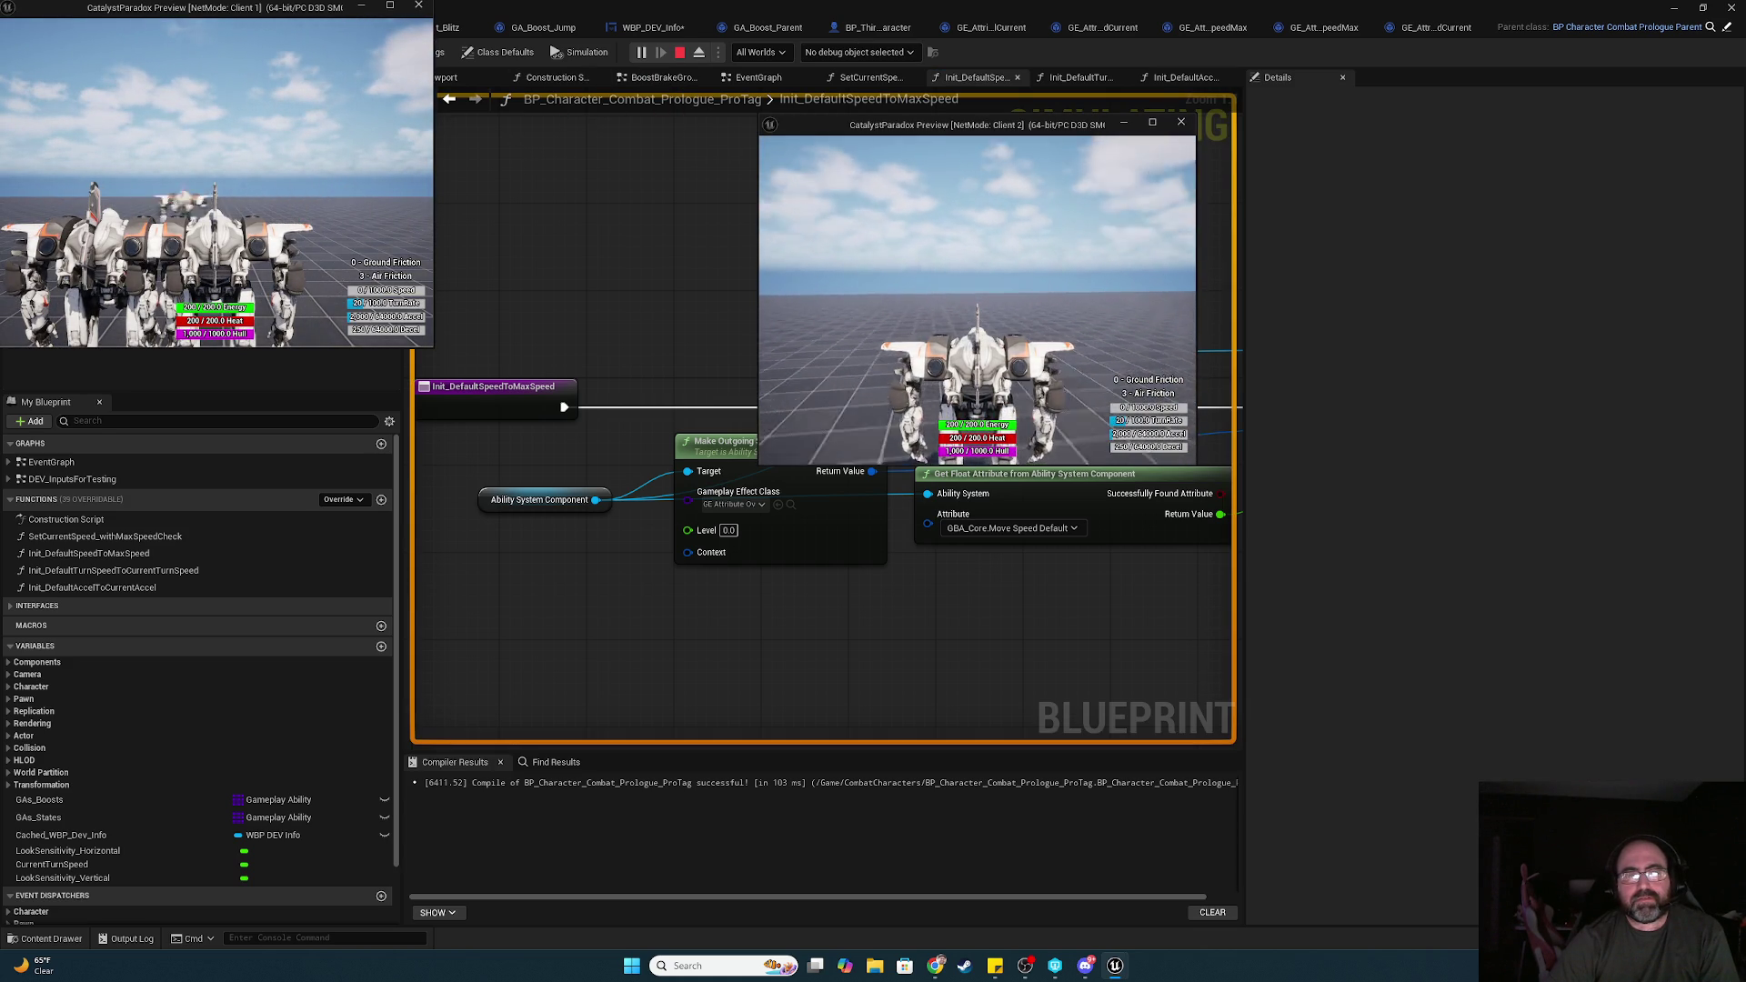
key("alt+Tab")
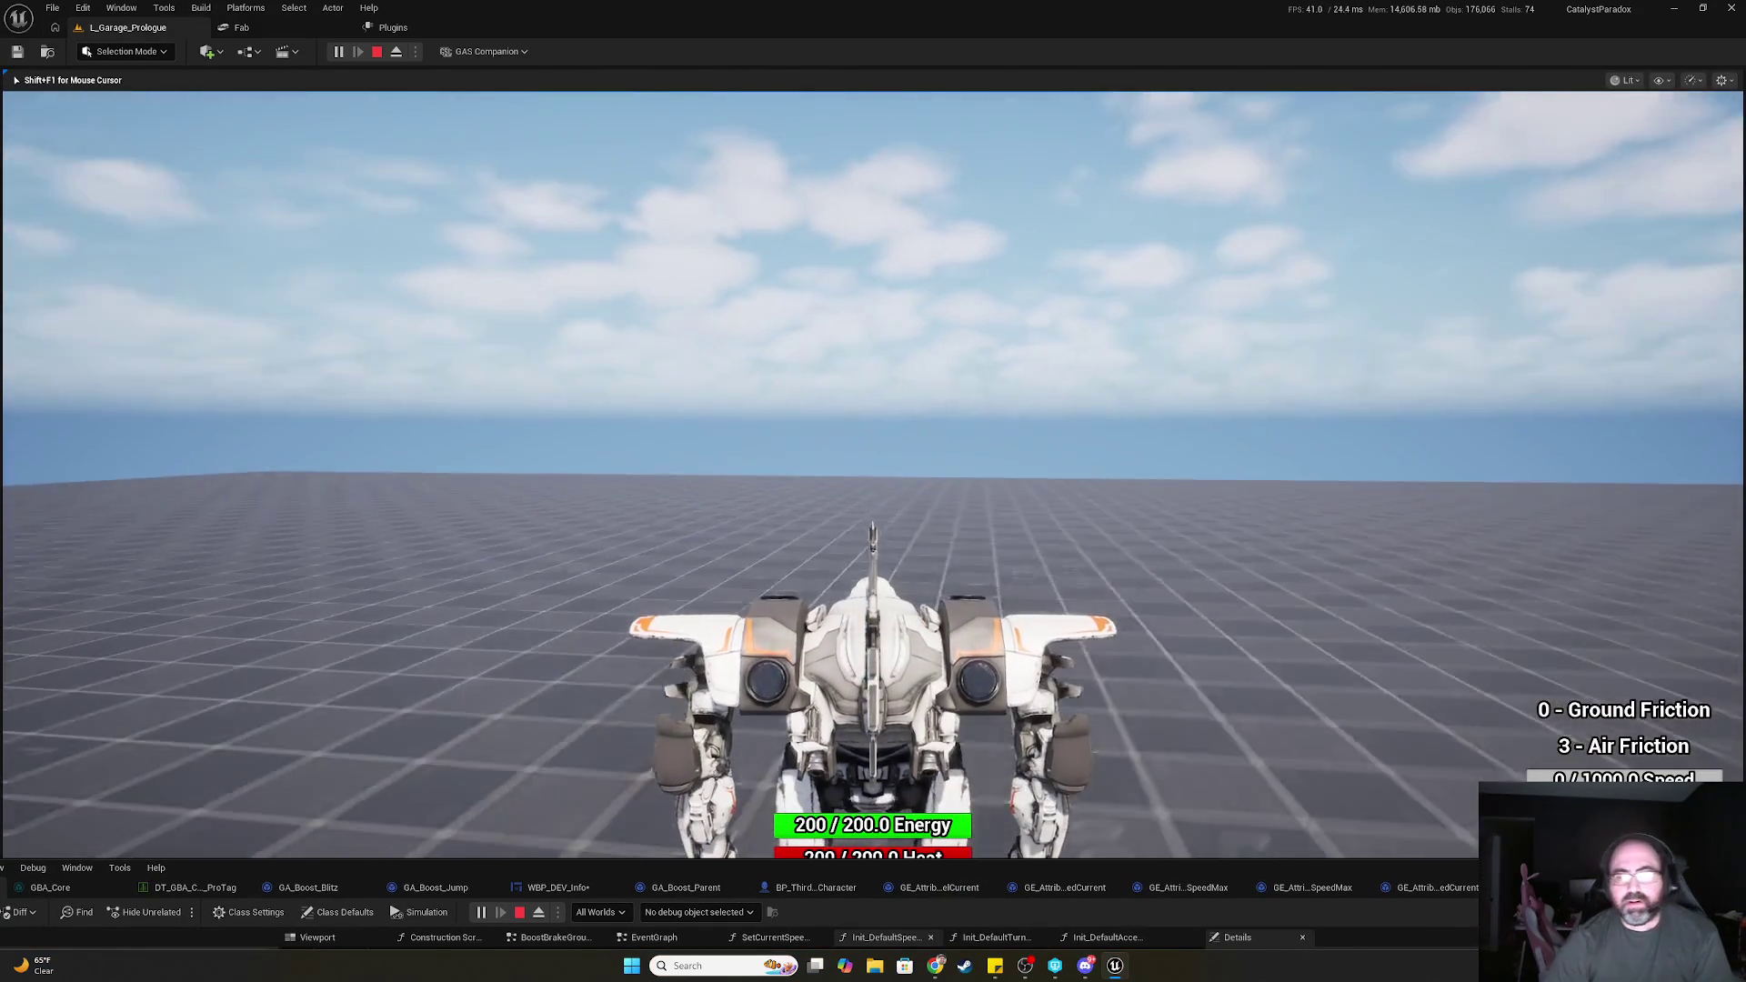
Stop the play session and bring the maximized blueprint editor back
key("shift+F1")
key("Escape")
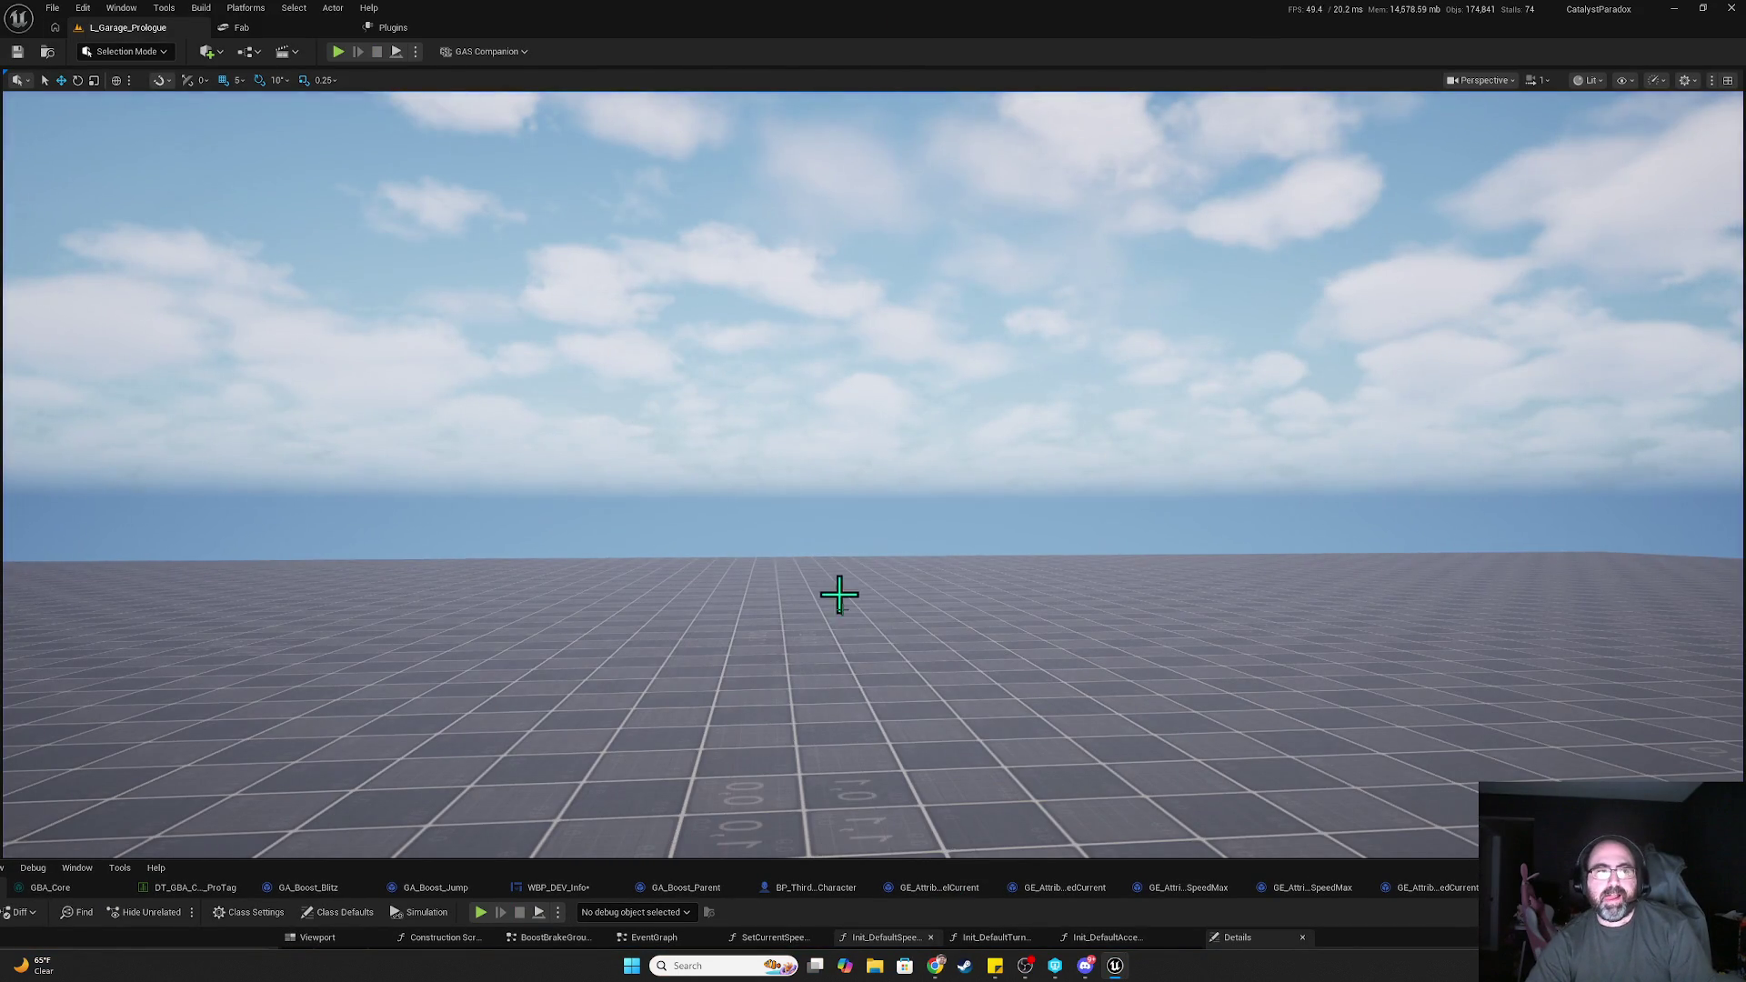
left_click(967, 881)
double_click(997, 266)
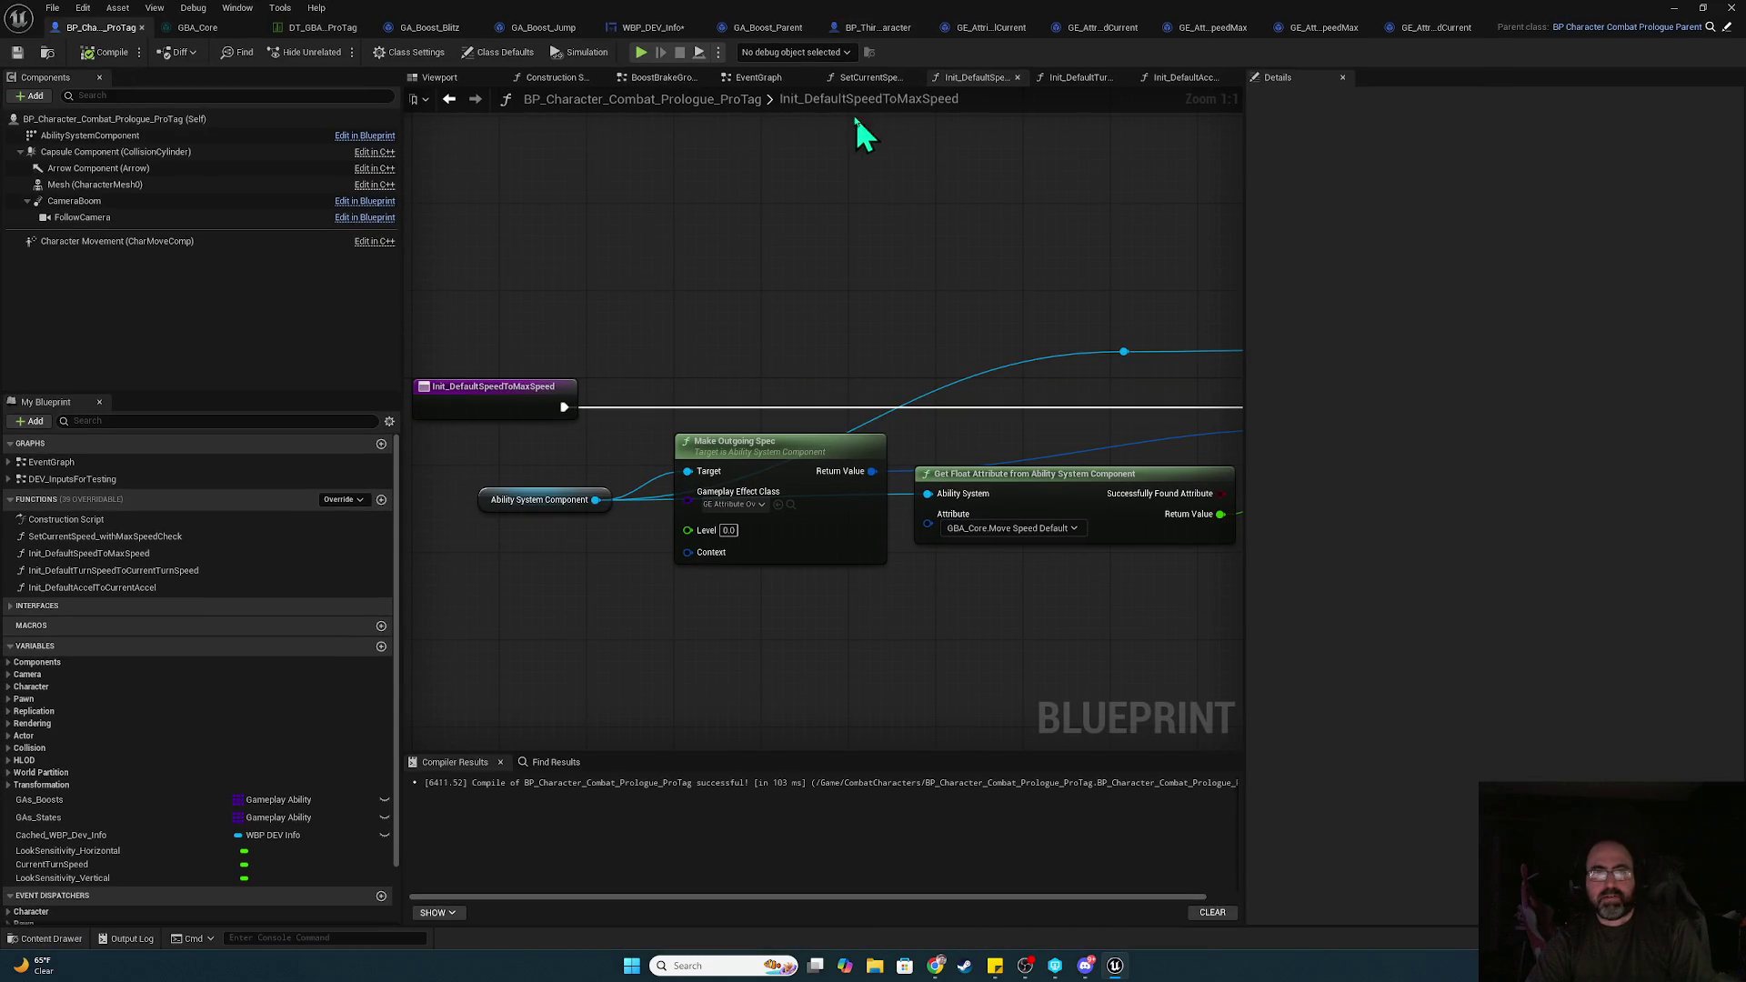
Open the Init Default Turn Speed function from the event graph and review its nodes
left_click(758, 78)
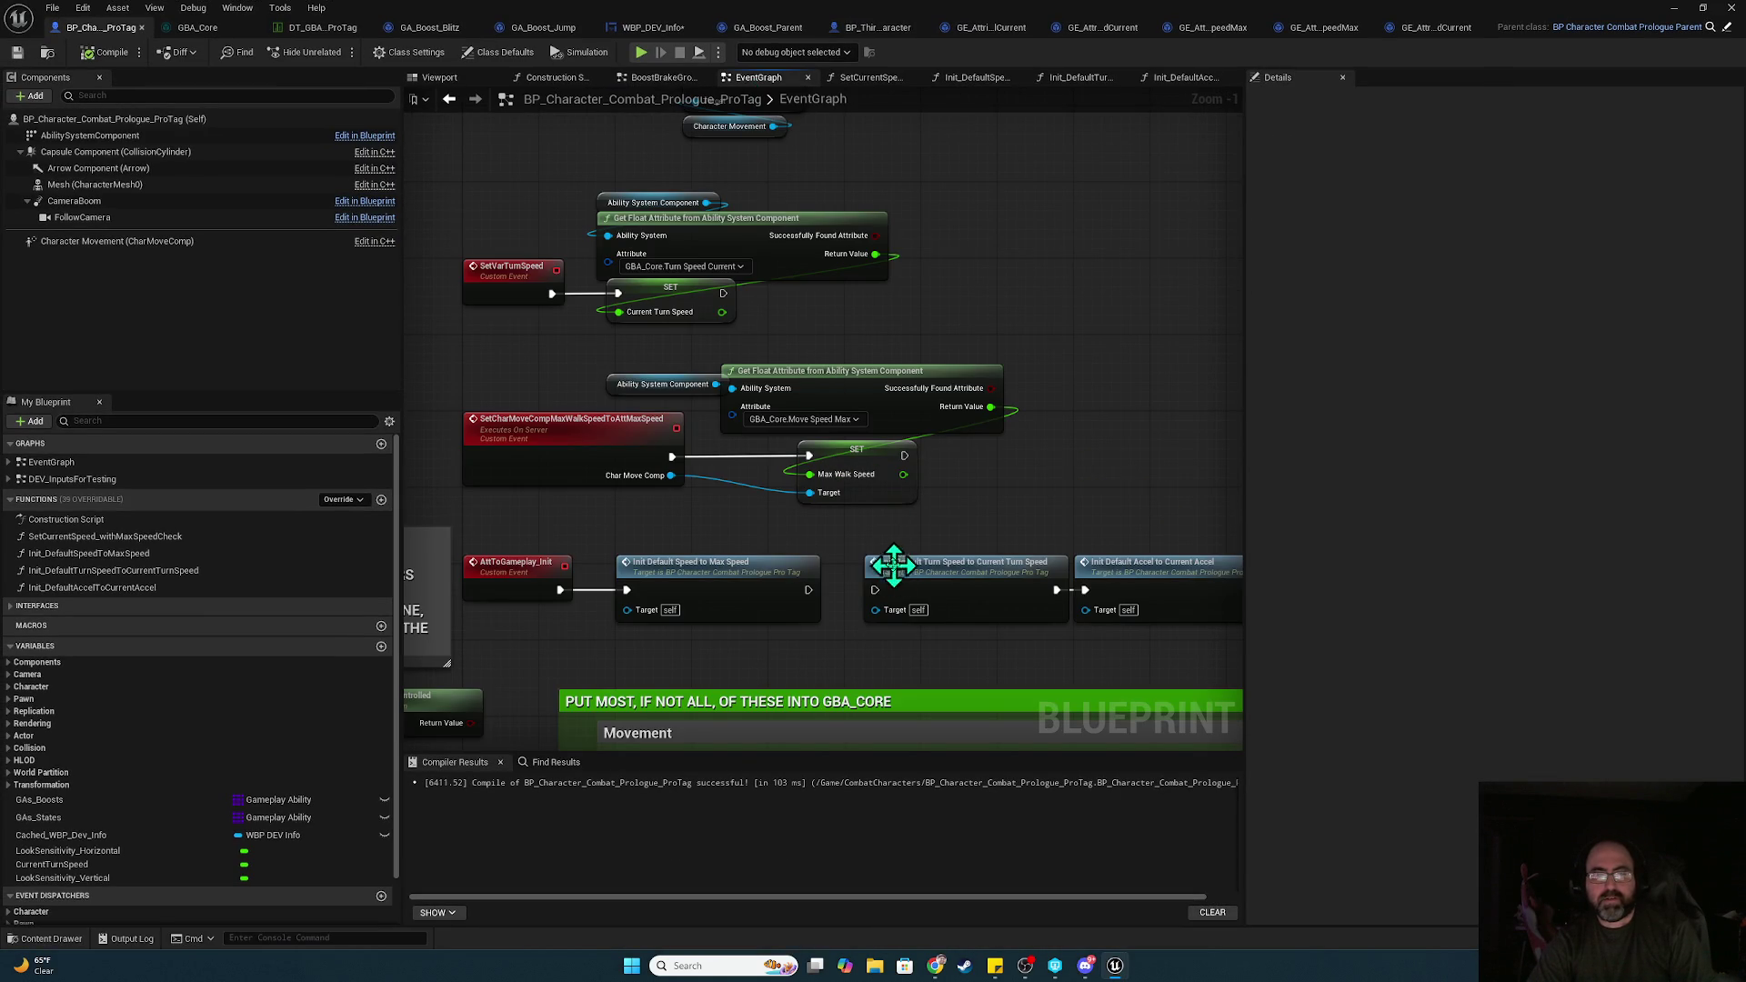
double_click(975, 590)
scroll(1019, 518, "up", 2)
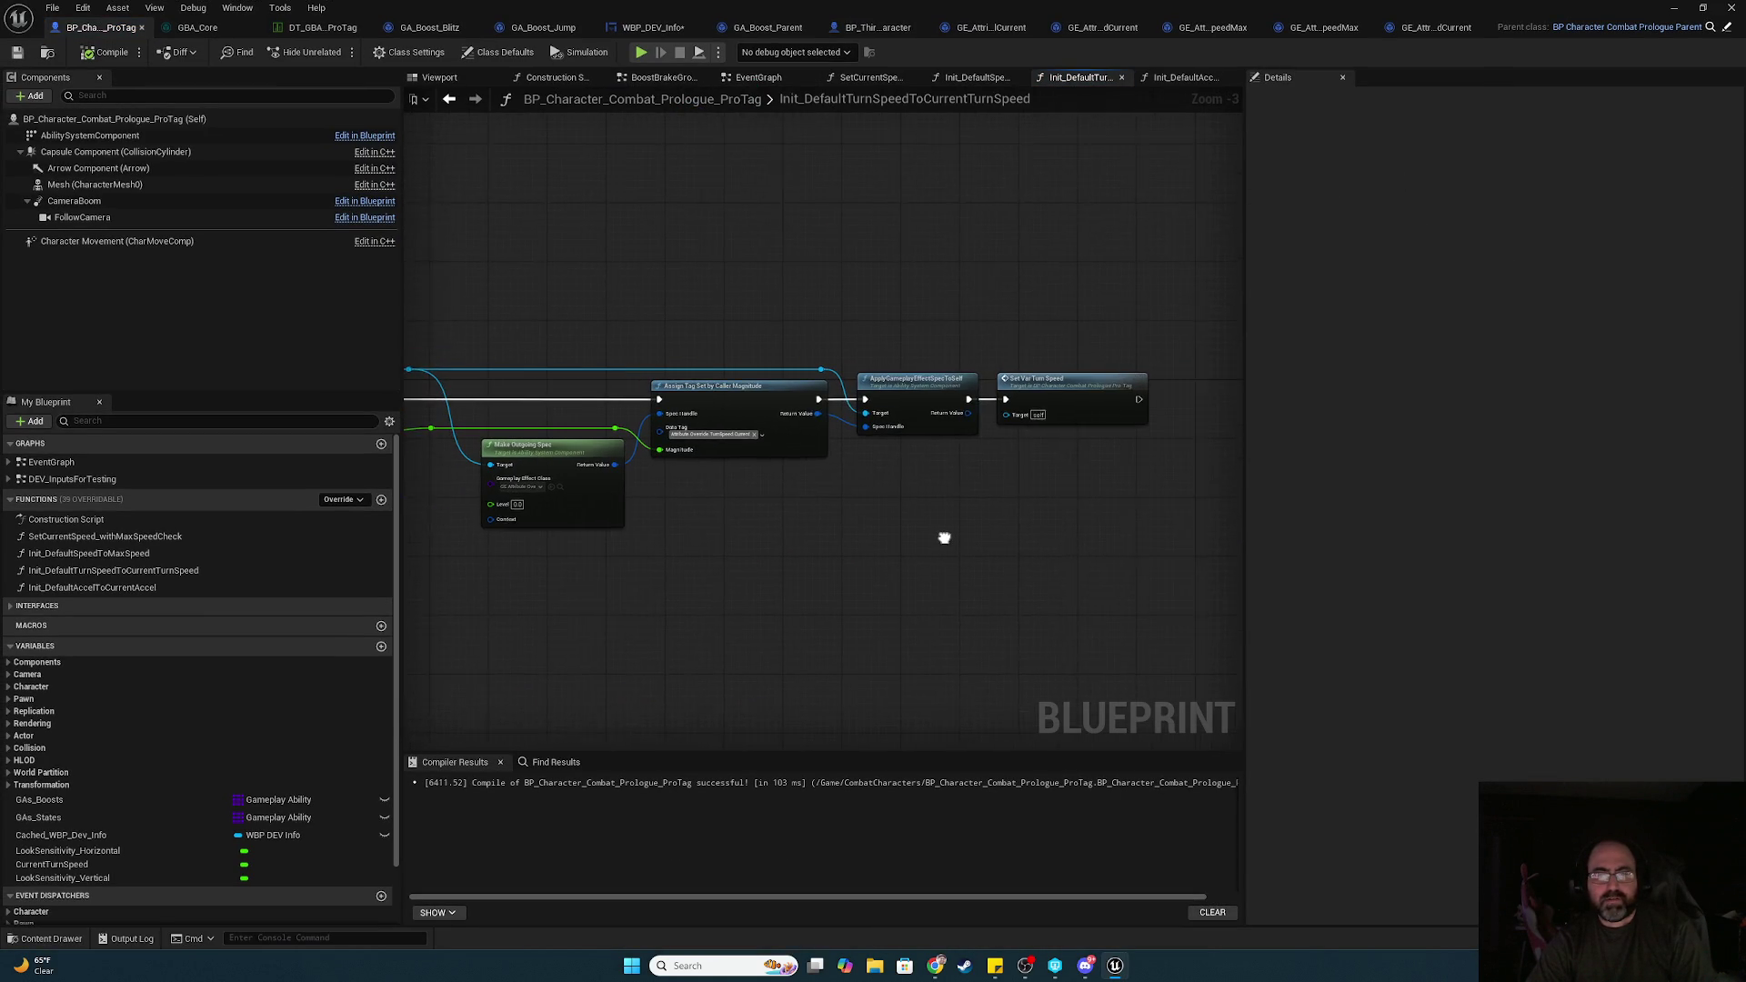
left_click_drag(930, 540, 1199, 544)
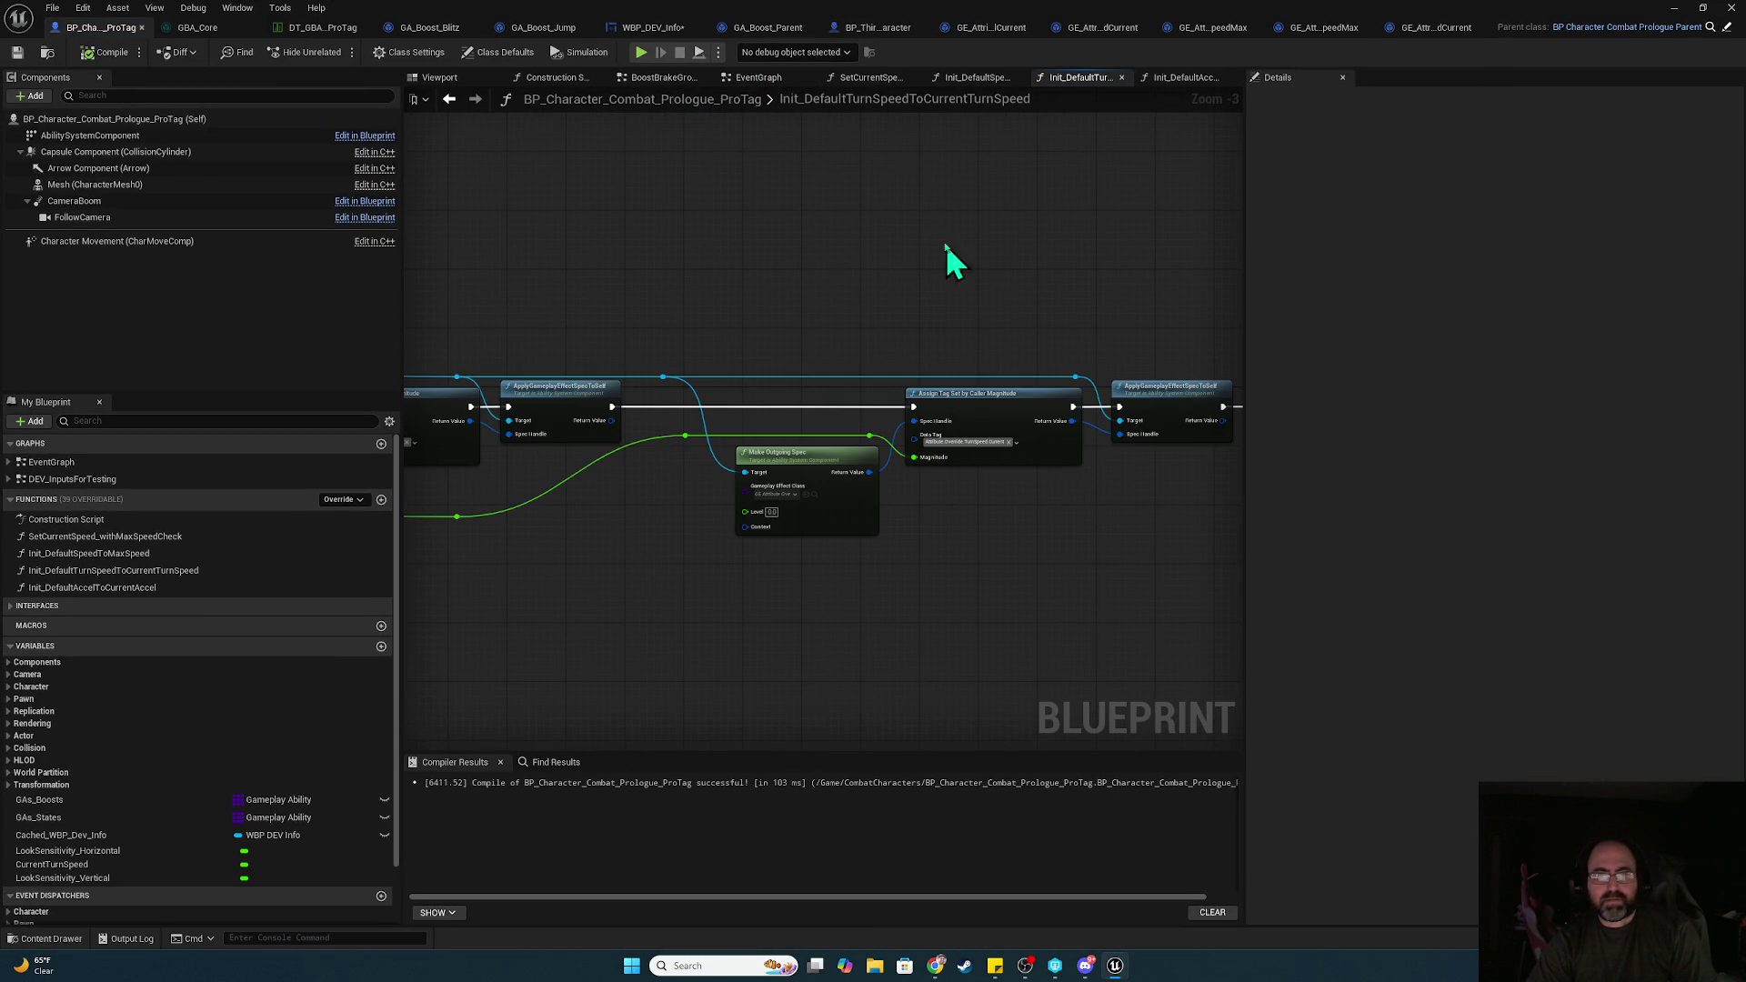
Chain Init Default Speed into Init Default Turn Speed, then run and stop a play test
left_click(768, 78)
left_click_drag(808, 591, 876, 590)
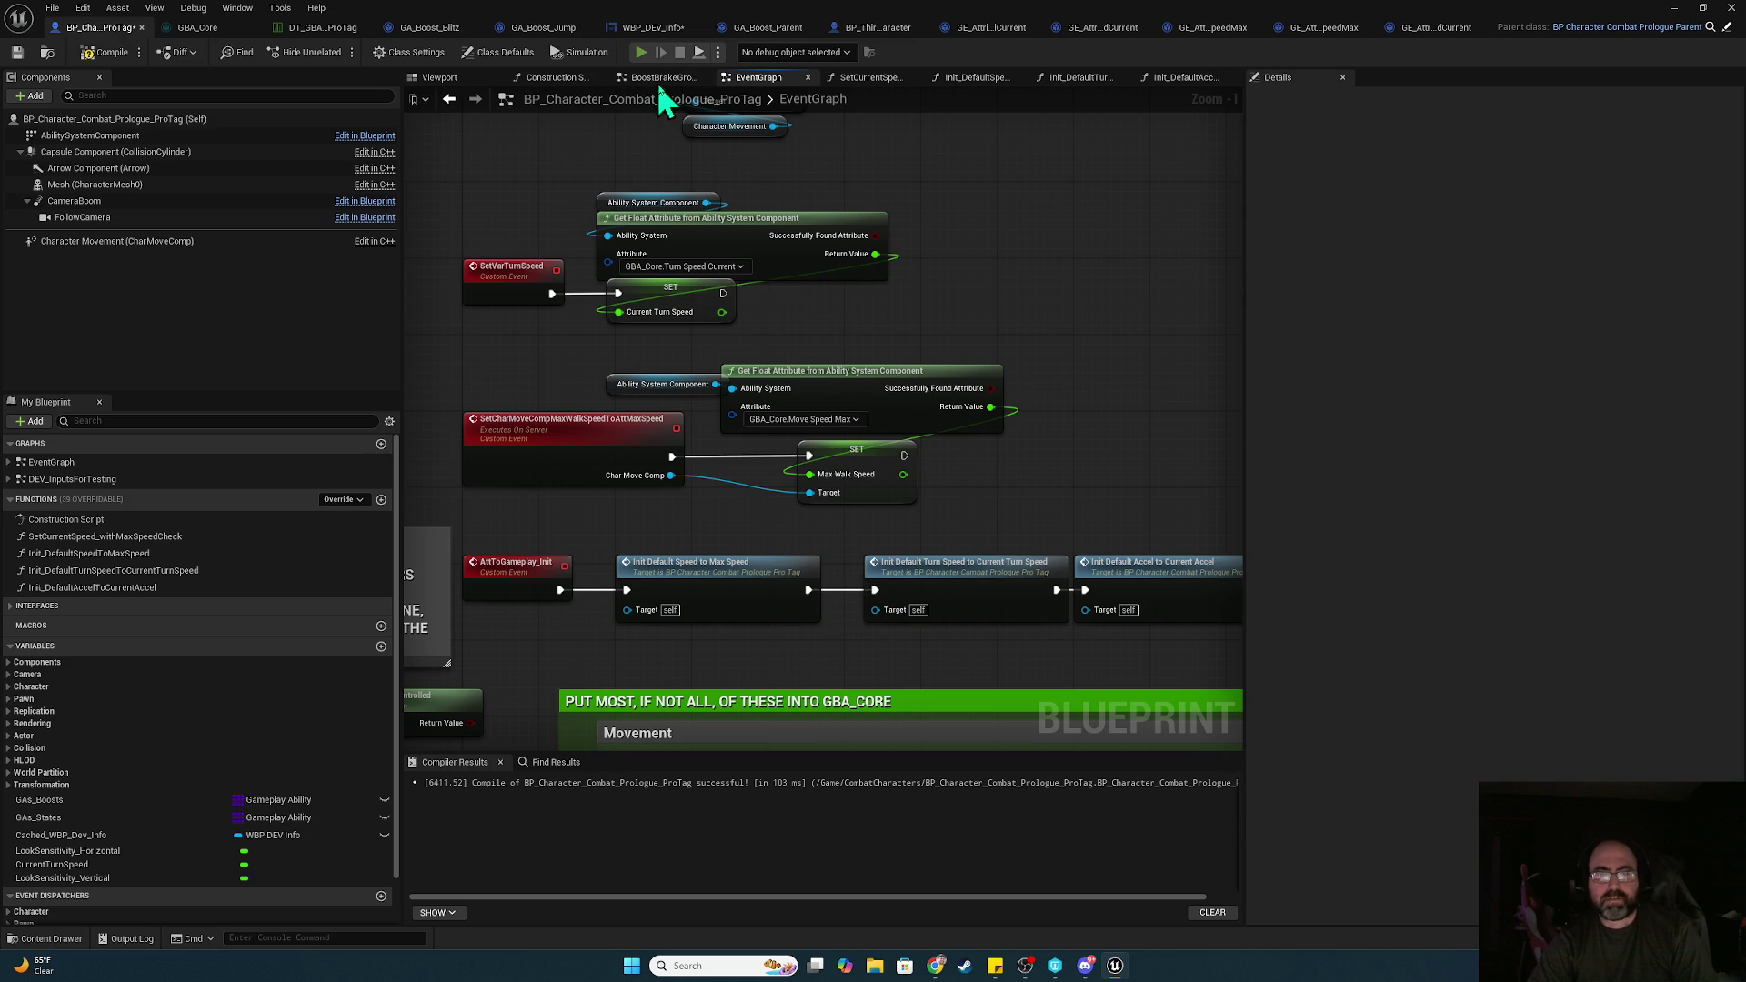
left_click(641, 54)
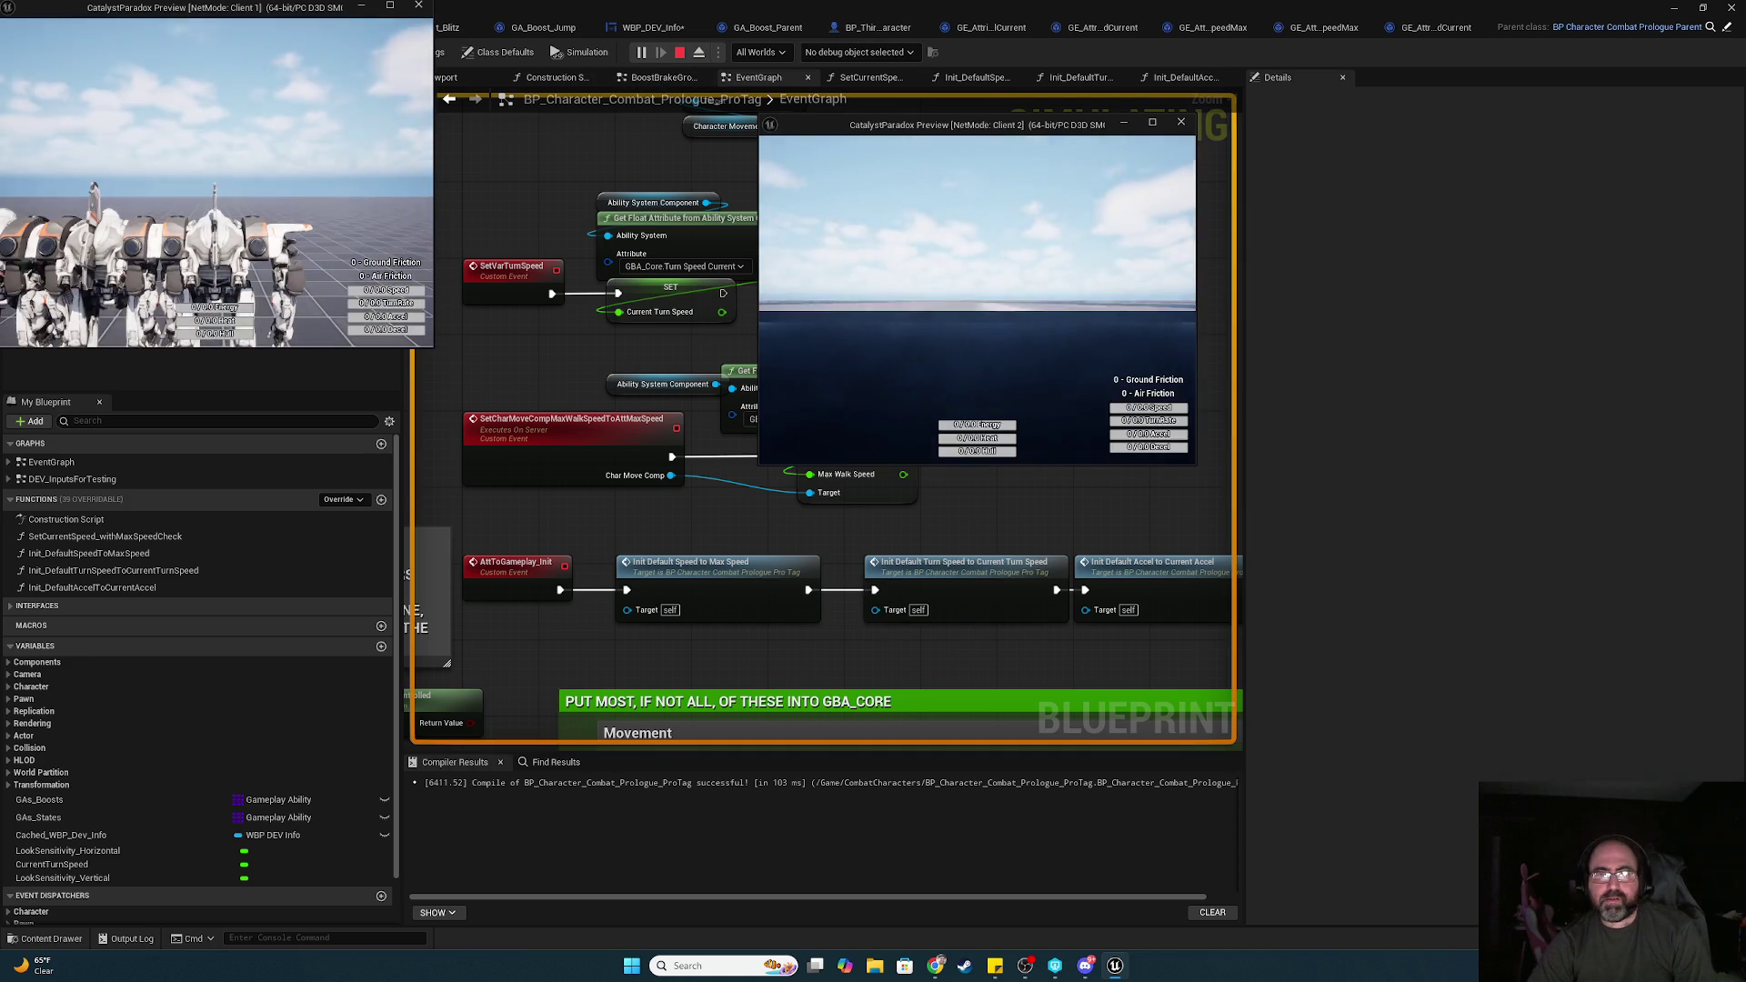
key("Escape")
Open Init_DefaultAccelToCurrentAccel and jump to its SetCharMoveCompAccel event in the EventGraph
double_click(1158, 577)
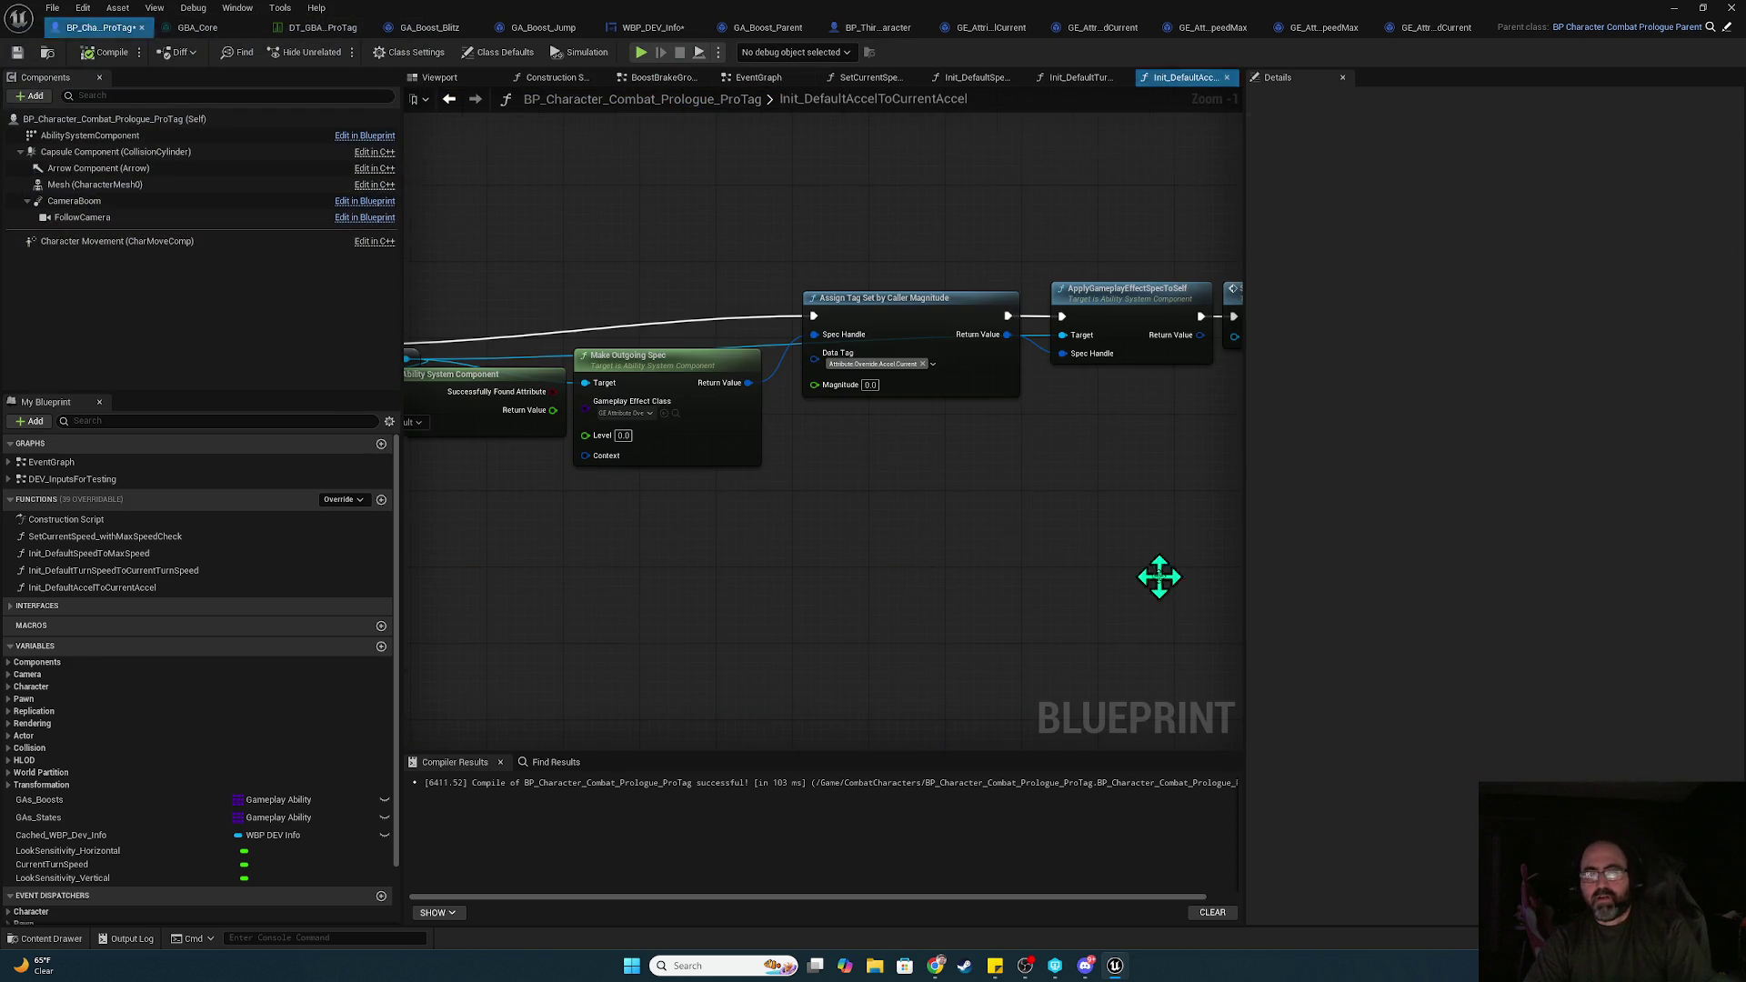
left_click_drag(1046, 490, 632, 499)
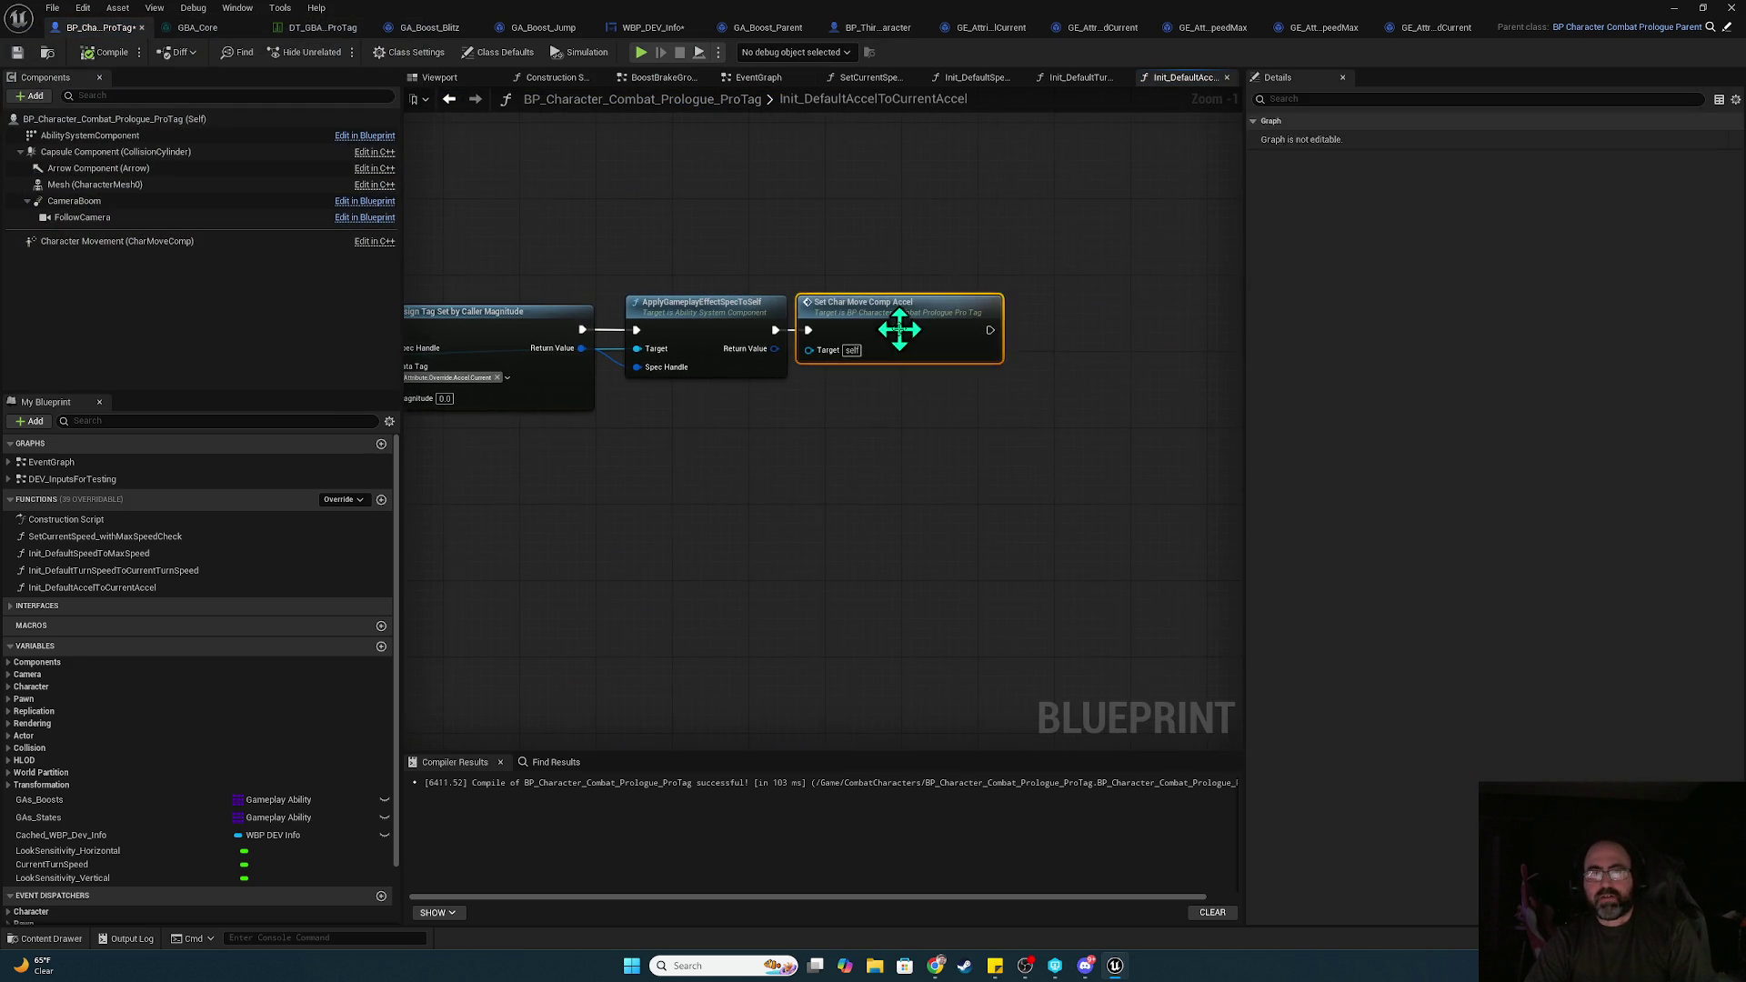
double_click(897, 331)
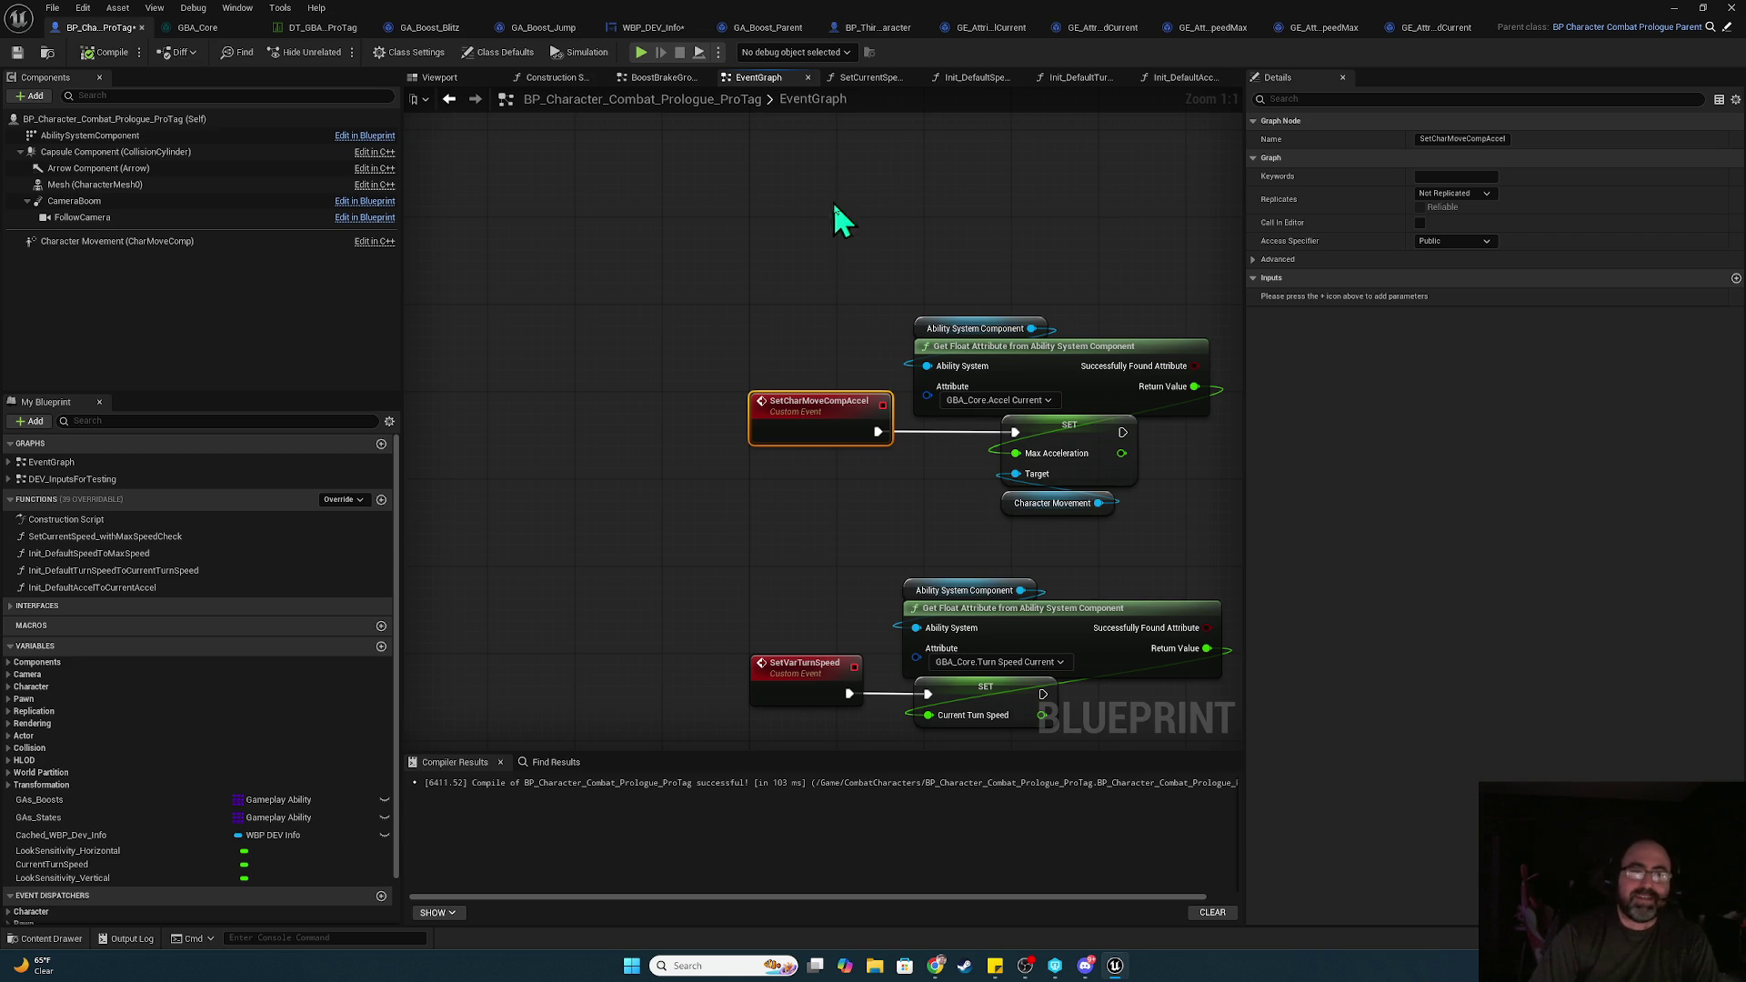
left_click_drag(869, 314, 639, 233)
Nudge the Init Default Accel to Current Accel call right within the AttToGameplay_Init chain
left_click_drag(718, 591, 641, 295)
mouse_move(839, 635)
left_mouse_down()
mouse_move(839, 548)
mouse_move(702, 499)
mouse_move(663, 452)
left_mouse_up()
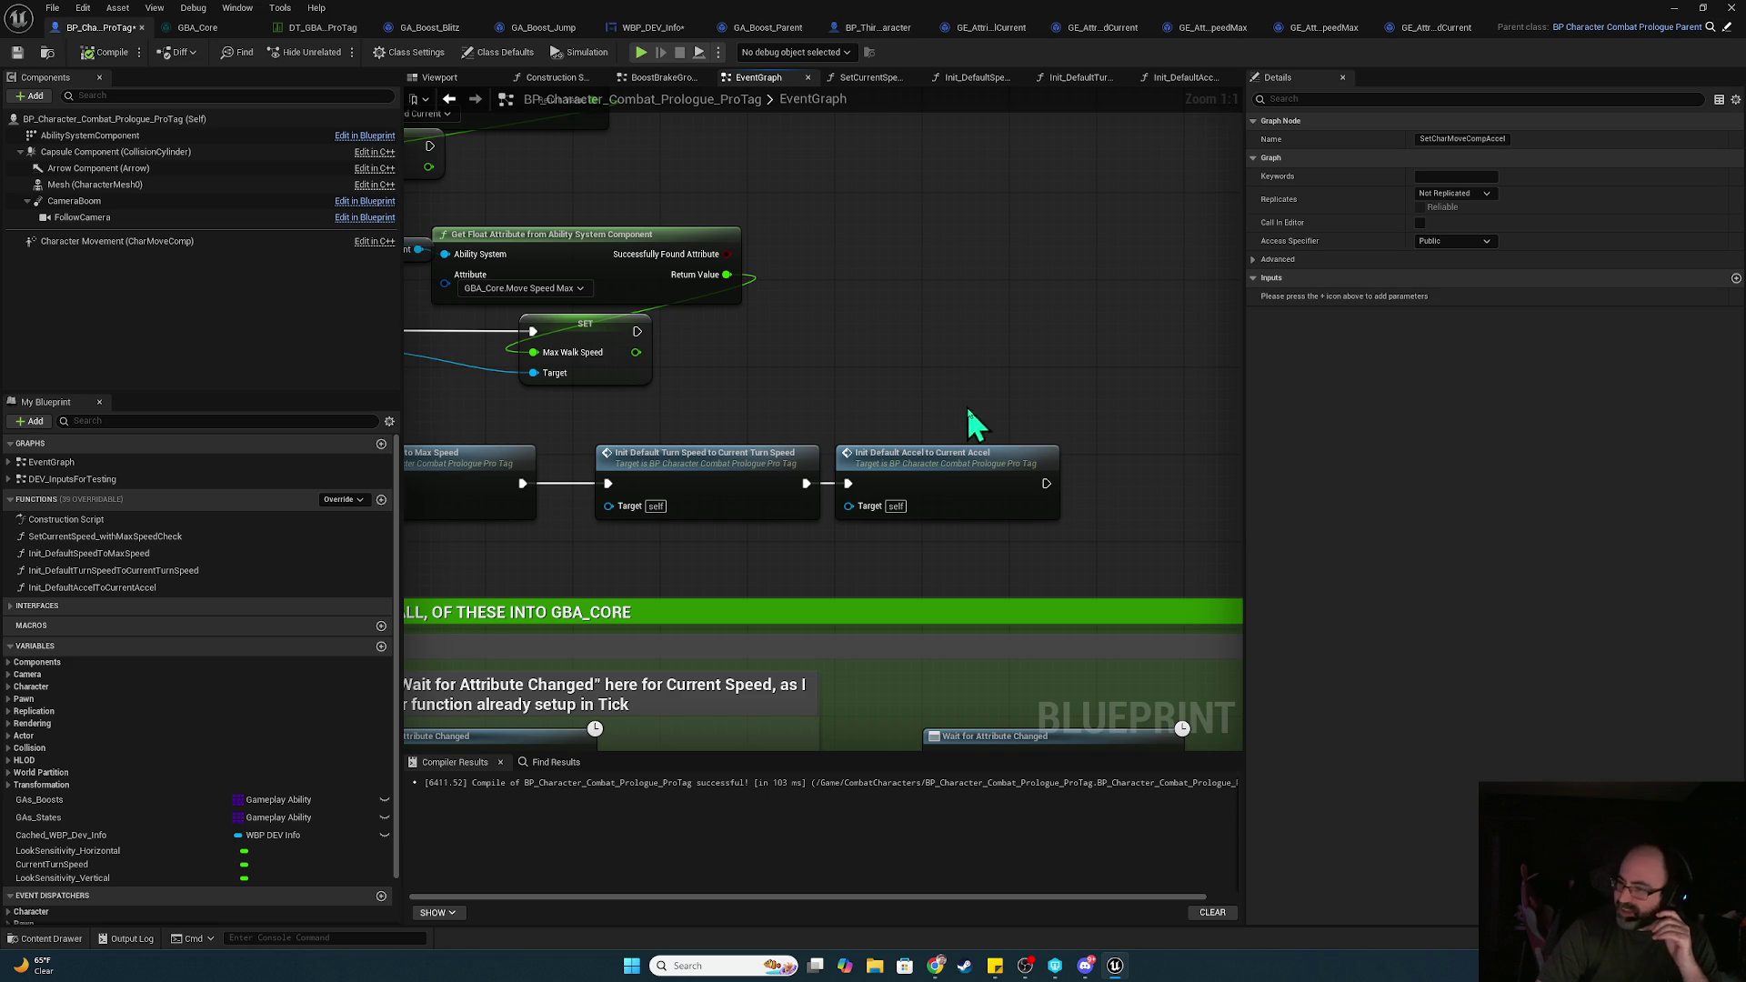
mouse_move(987, 441)
left_mouse_down()
mouse_move(1036, 467)
mouse_move(822, 504)
mouse_move(849, 490)
left_mouse_up()
left_click(815, 420)
mouse_move(779, 624)
left_mouse_down()
mouse_move(924, 342)
mouse_move(738, 578)
mouse_move(644, 556)
mouse_move(837, 719)
mouse_move(949, 755)
mouse_move(858, 633)
mouse_move(735, 246)
left_mouse_up()
scroll(859, 633, "down", 3)
left_click_drag(700, 728, 773, 355)
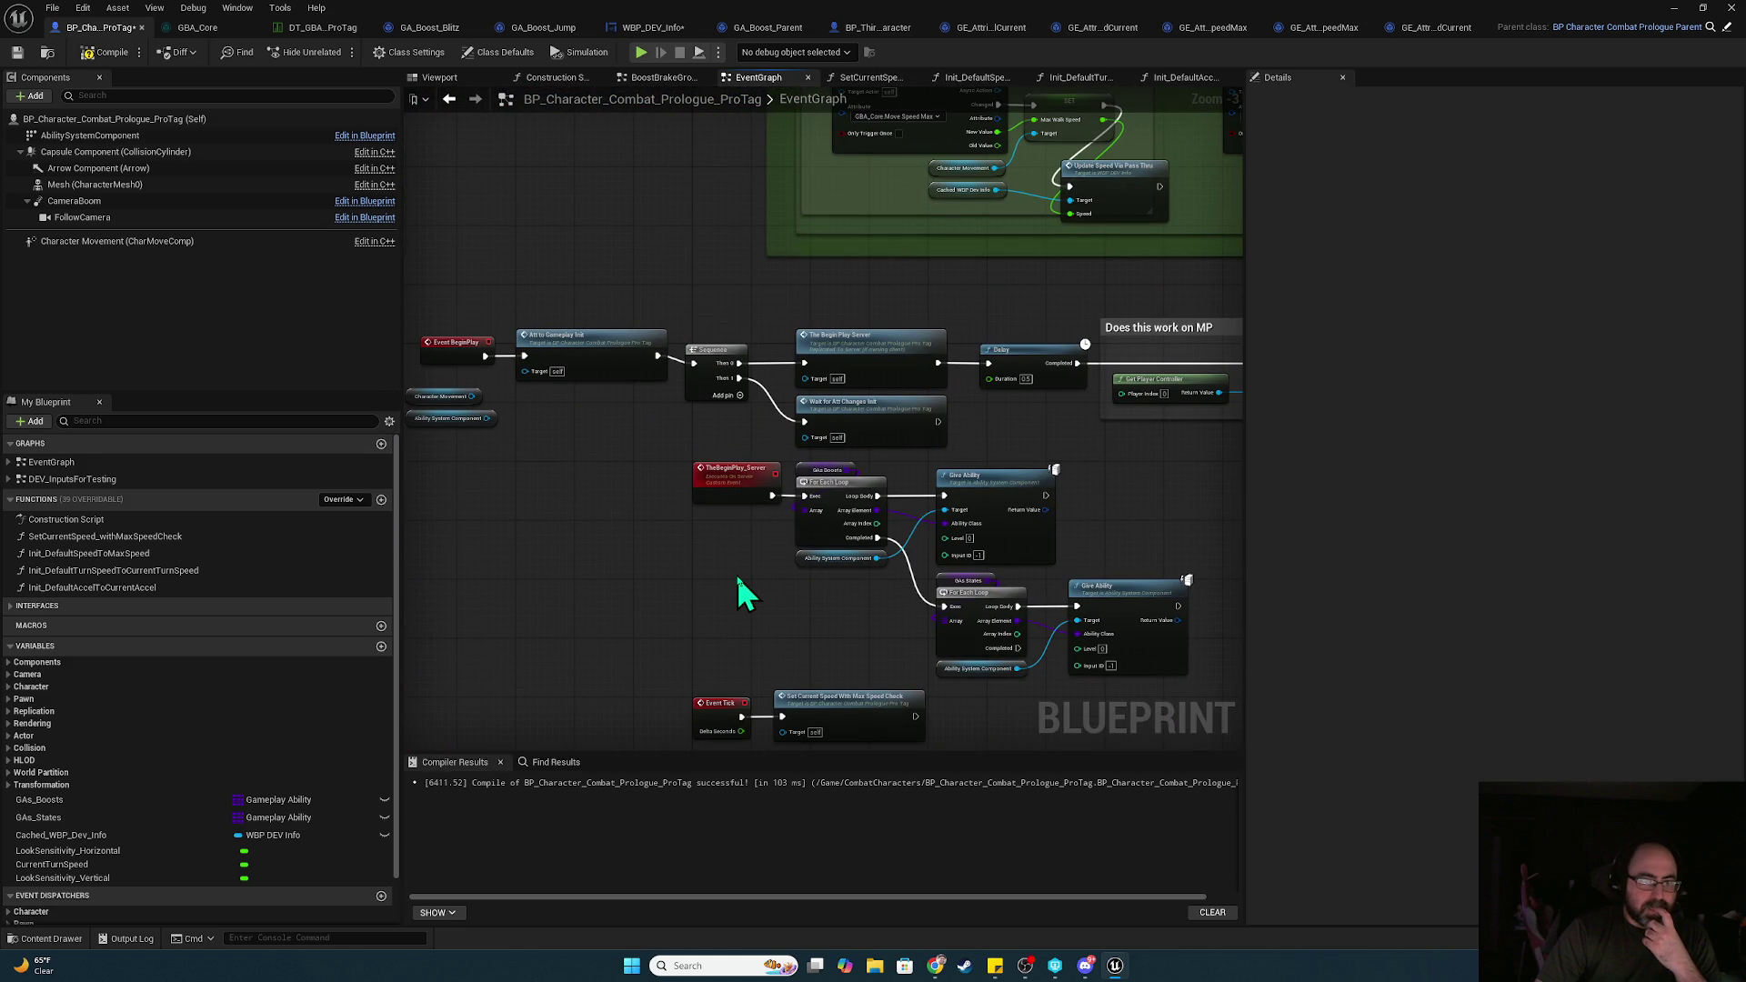
Drag the green PUT MOST, IF NOT ALL, OF THESE INTO GBA_CORE comment's left edge to match the Movement comment
left_click_drag(480, 431, 635, 467)
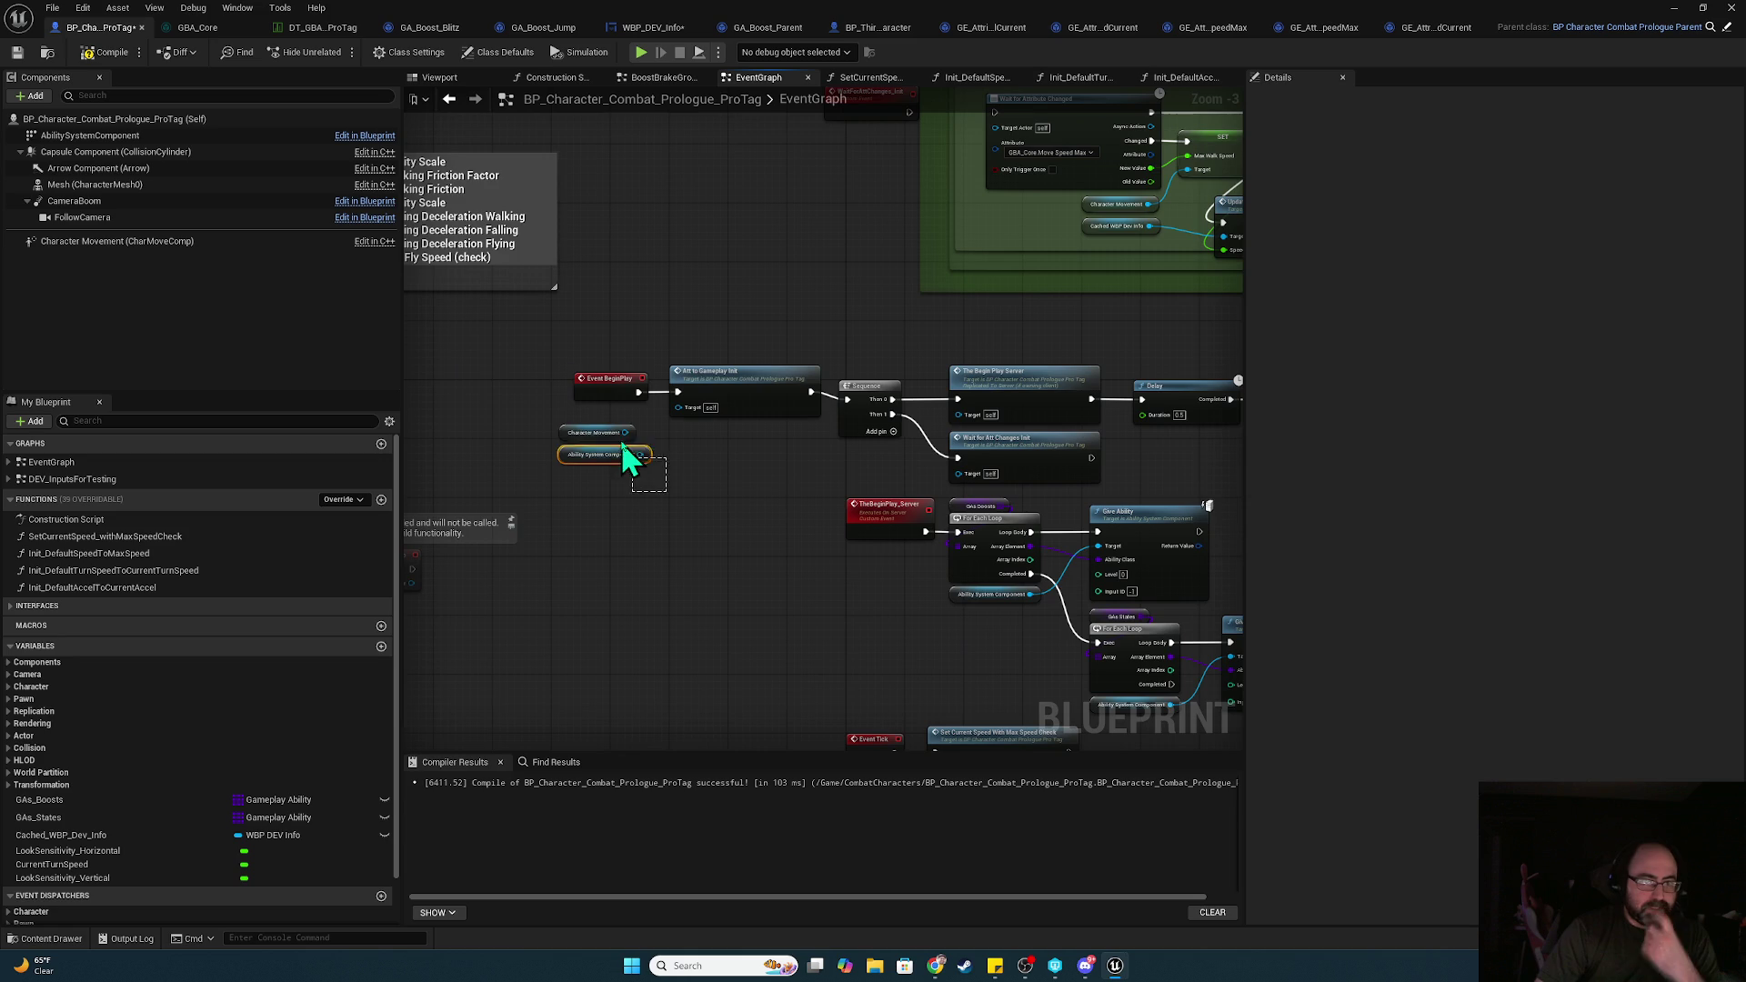
left_click_drag(791, 476, 332, 477)
mouse_move(1137, 382)
left_mouse_down()
mouse_move(510, 432)
mouse_move(255, 532)
left_mouse_up()
mouse_move(506, 693)
left_mouse_down()
mouse_move(1547, 755)
mouse_move(1507, 757)
left_mouse_up()
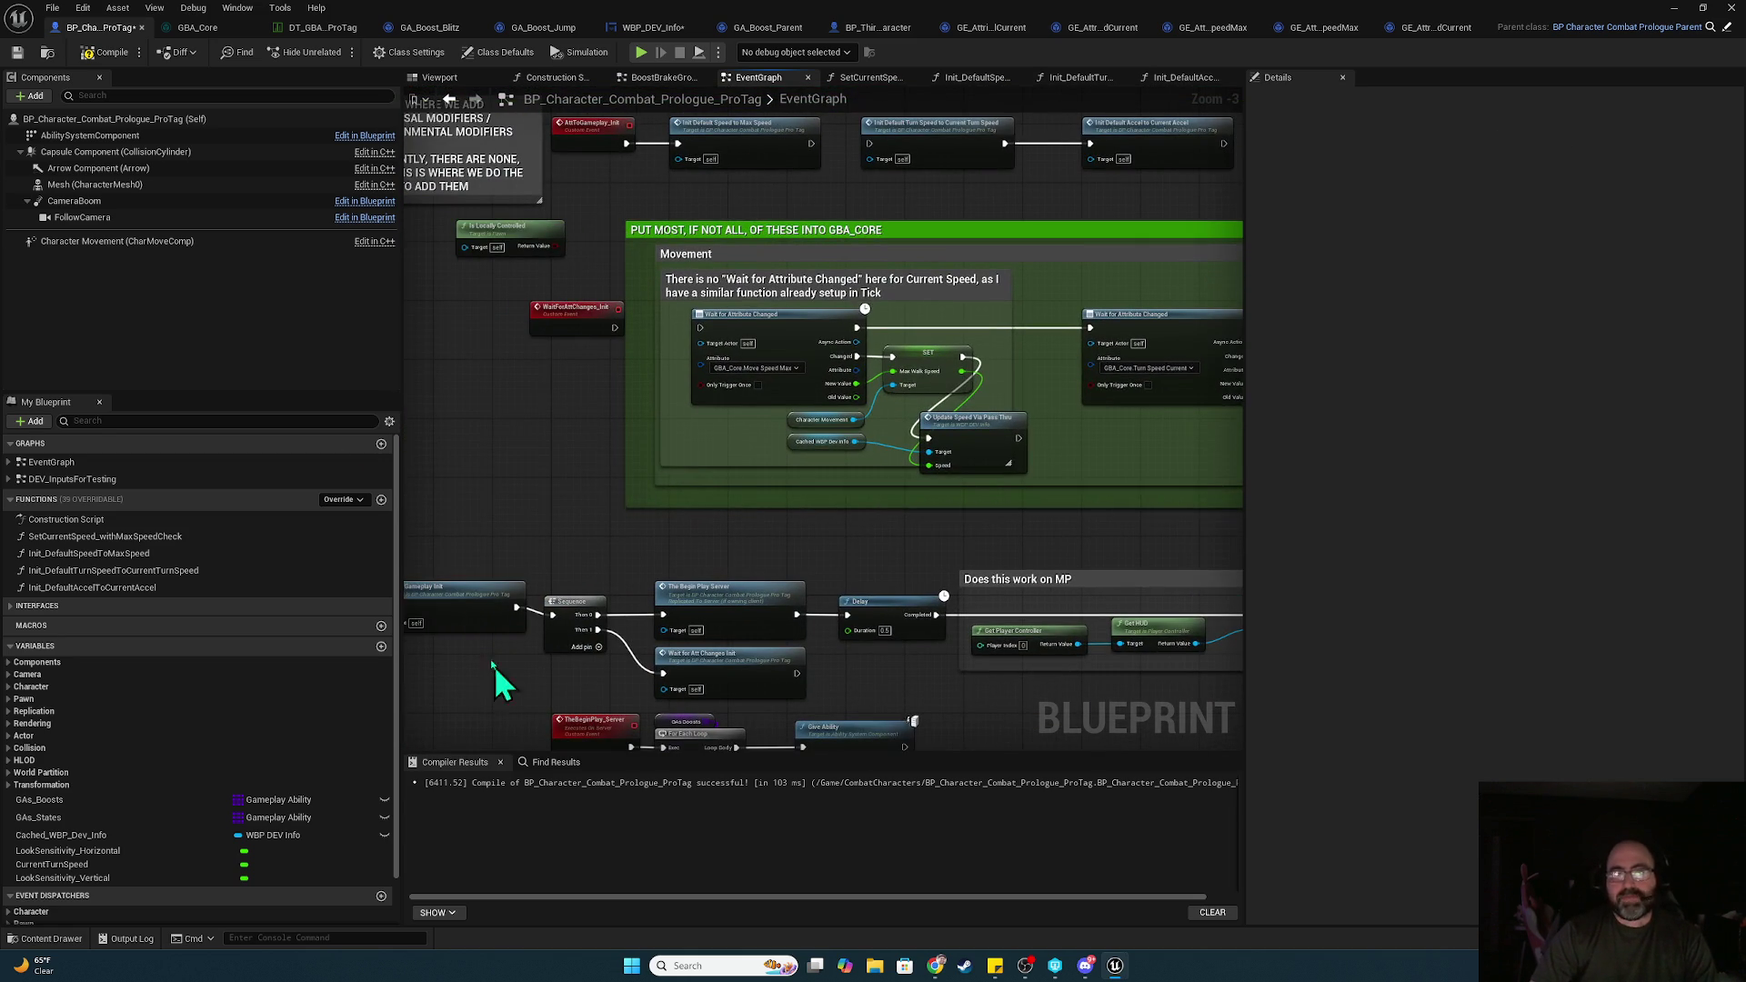
left_click(702, 237)
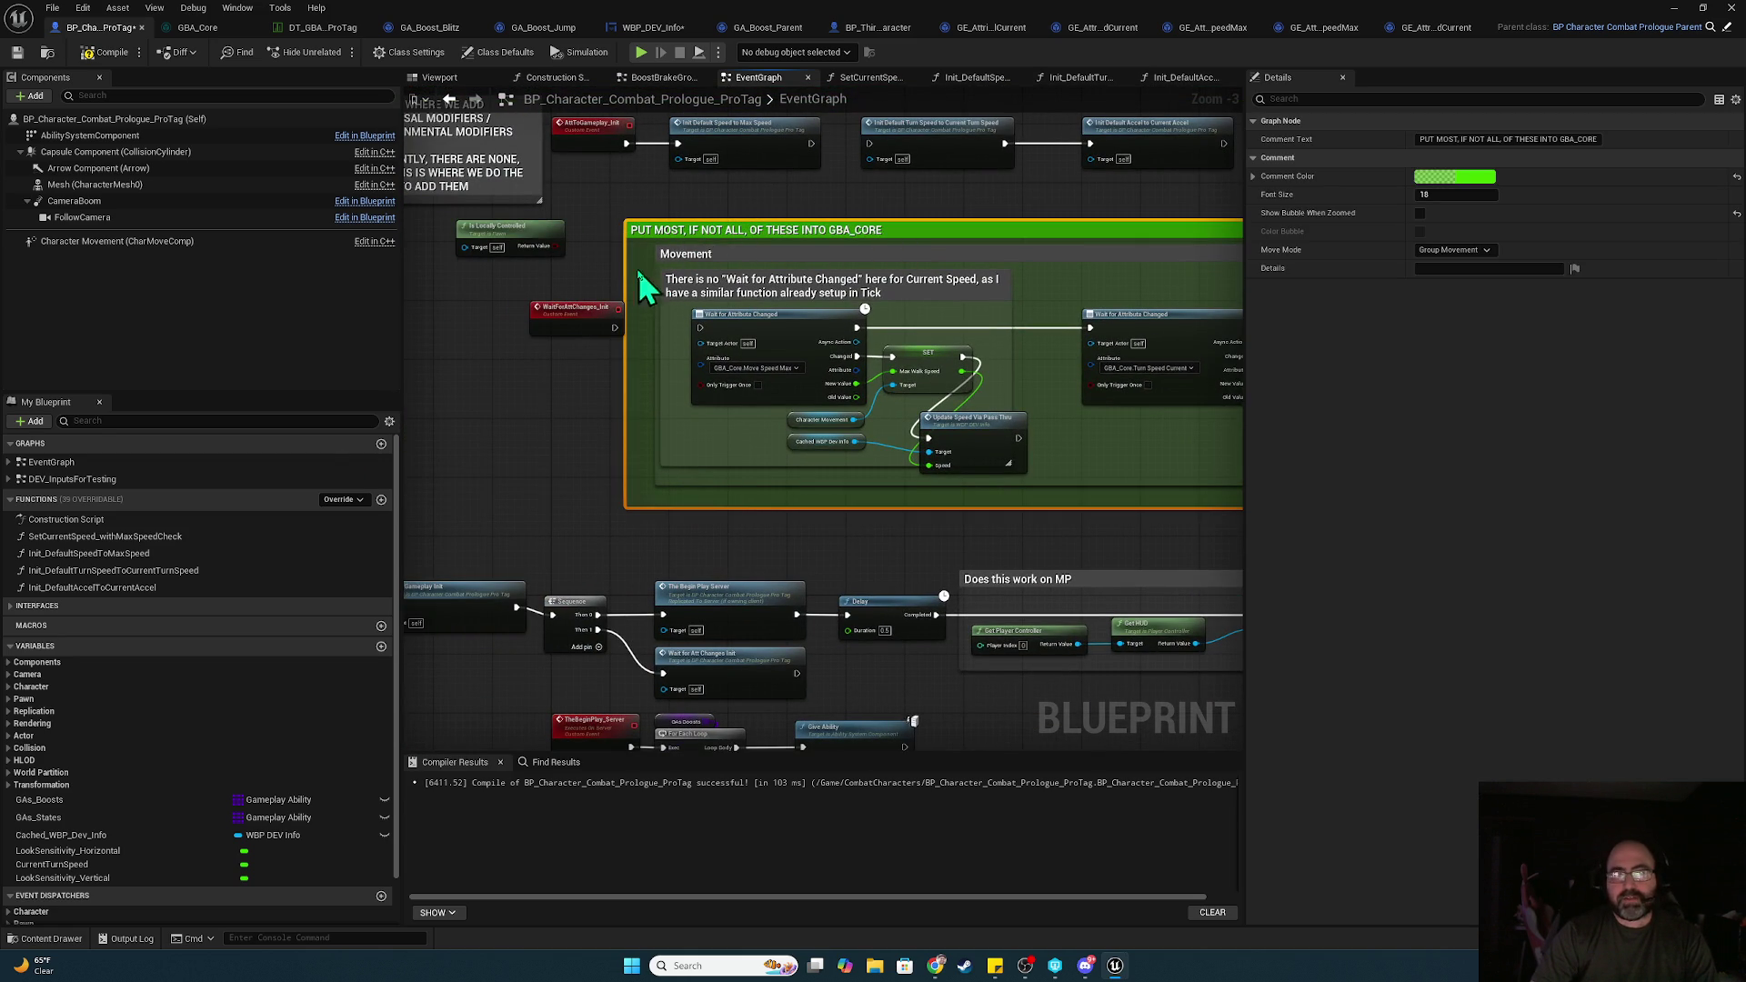
left_click_drag(625, 265, 1053, 259)
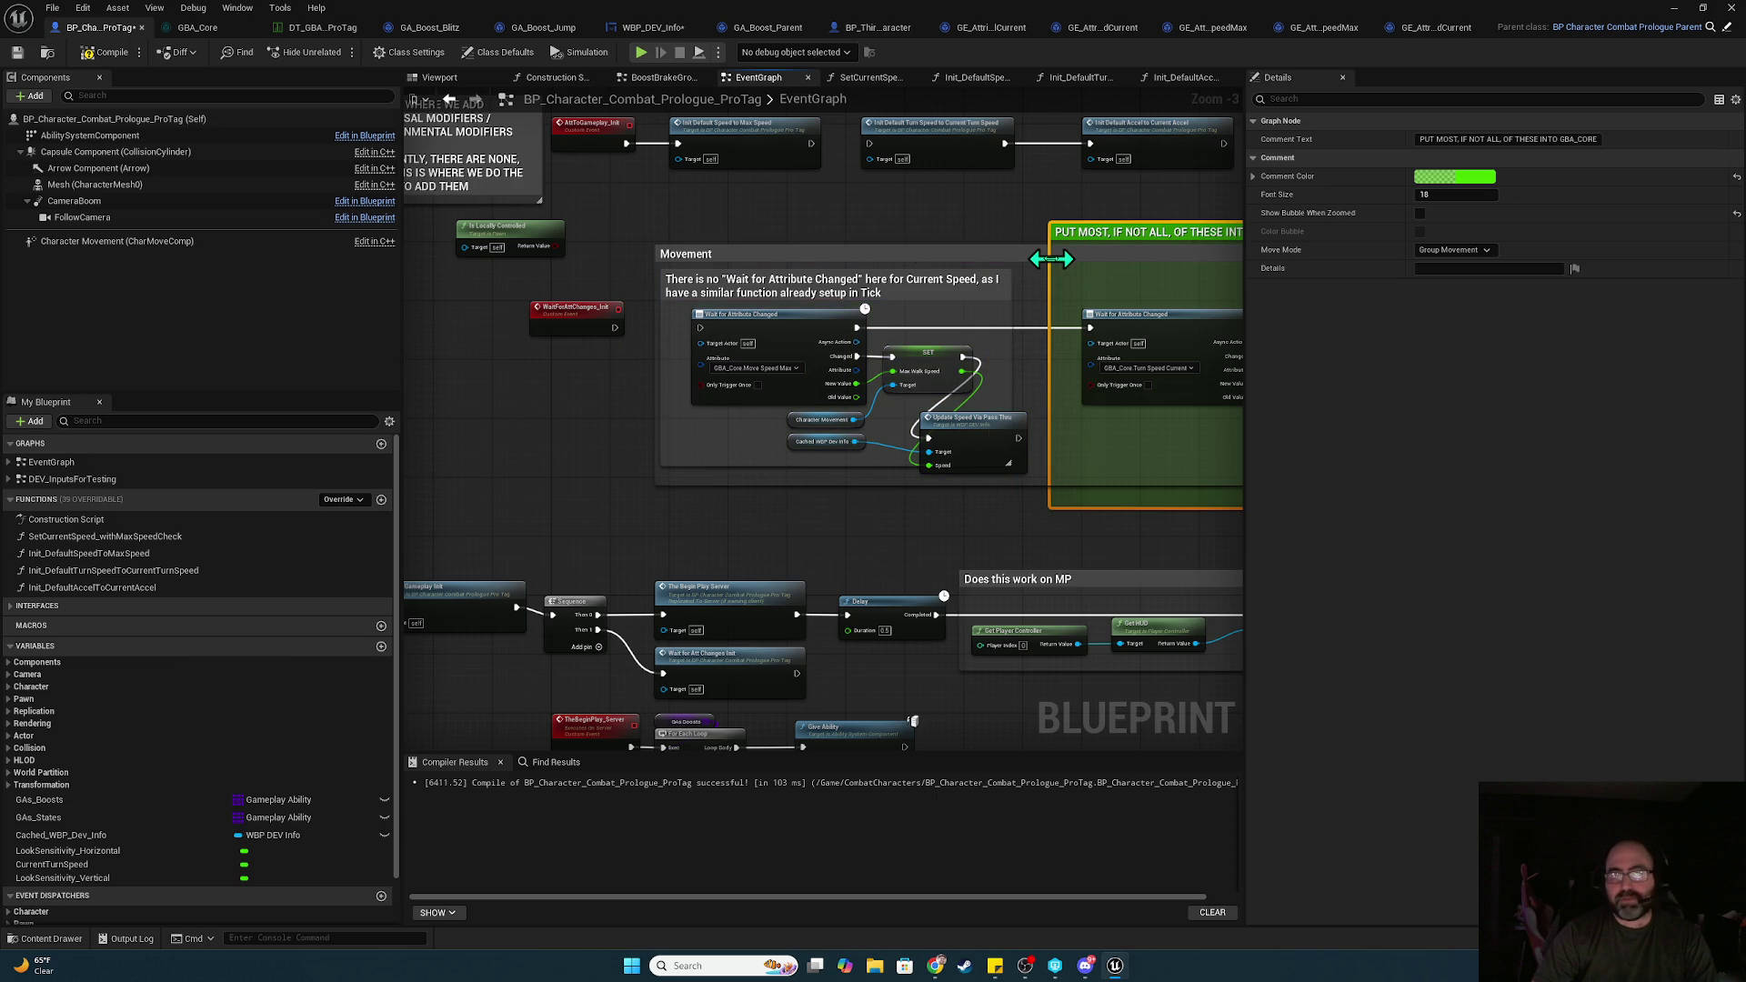
mouse_move(957, 228)
left_mouse_down()
mouse_move(754, 242)
mouse_move(749, 306)
mouse_move(944, 281)
mouse_move(540, 261)
left_mouse_up()
left_click(806, 244)
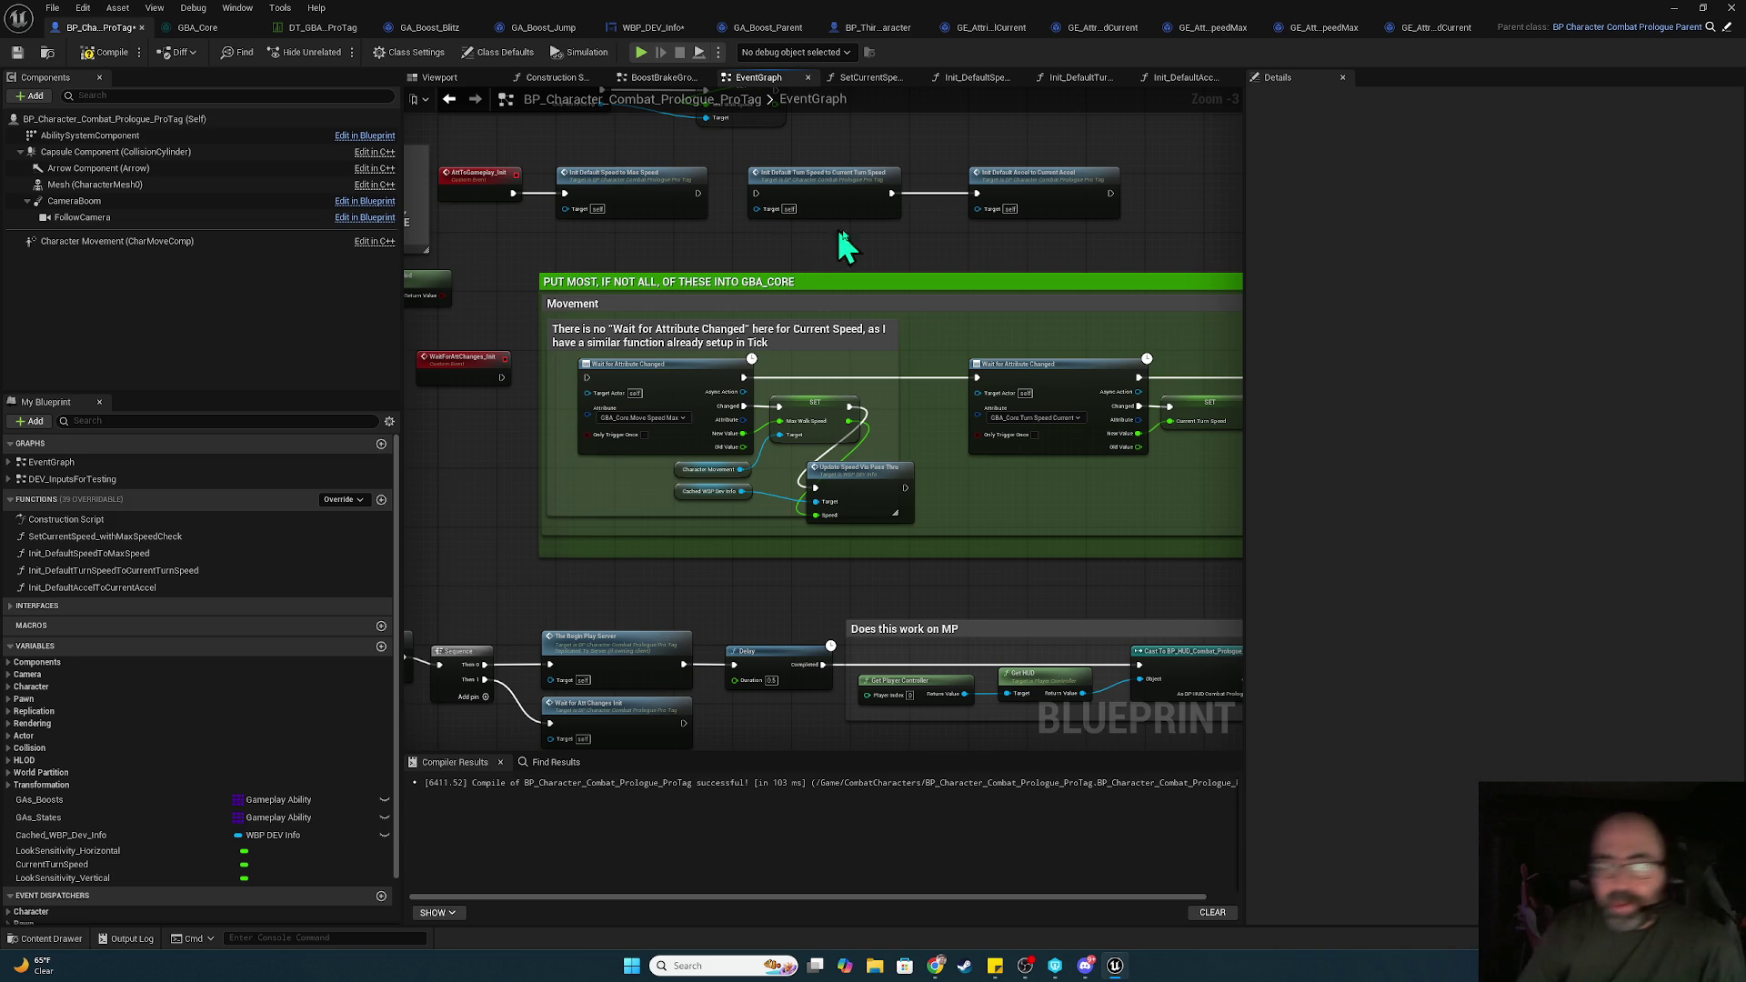
Nudge the Sequence, Begin Play Server and Wait nodes slightly upward
mouse_move(980, 576)
left_mouse_down()
mouse_move(1051, 554)
mouse_move(1213, 255)
mouse_move(1205, 295)
left_mouse_up()
mouse_move(659, 334)
left_mouse_down()
mouse_move(963, 549)
mouse_move(877, 464)
left_mouse_up()
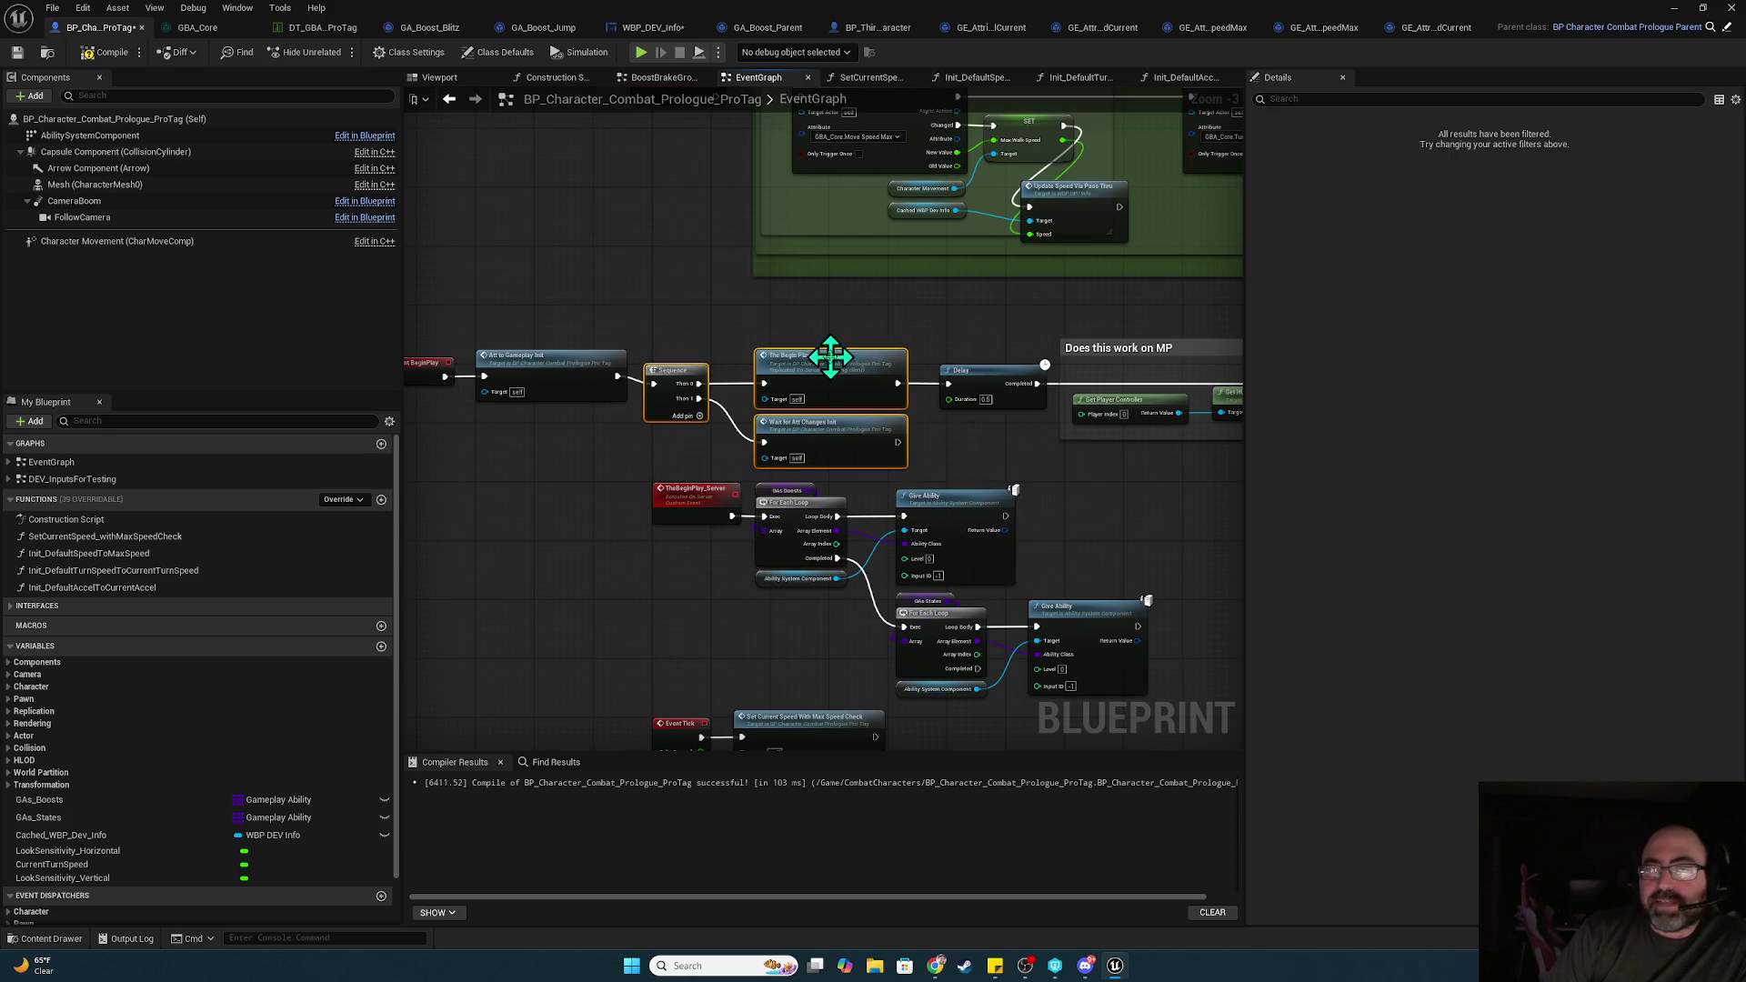
left_click_drag(823, 371, 821, 364)
left_click(955, 343)
Reposition the Does this work on MP comment group to line up with the BeginPlay chain
mouse_move(1006, 343)
left_mouse_down()
mouse_move(701, 324)
mouse_move(1154, 480)
mouse_move(1007, 473)
left_mouse_up()
left_click_drag(660, 443, 676, 435)
mouse_move(1005, 358)
left_mouse_down()
mouse_move(850, 363)
mouse_move(382, 468)
mouse_move(535, 455)
left_mouse_up()
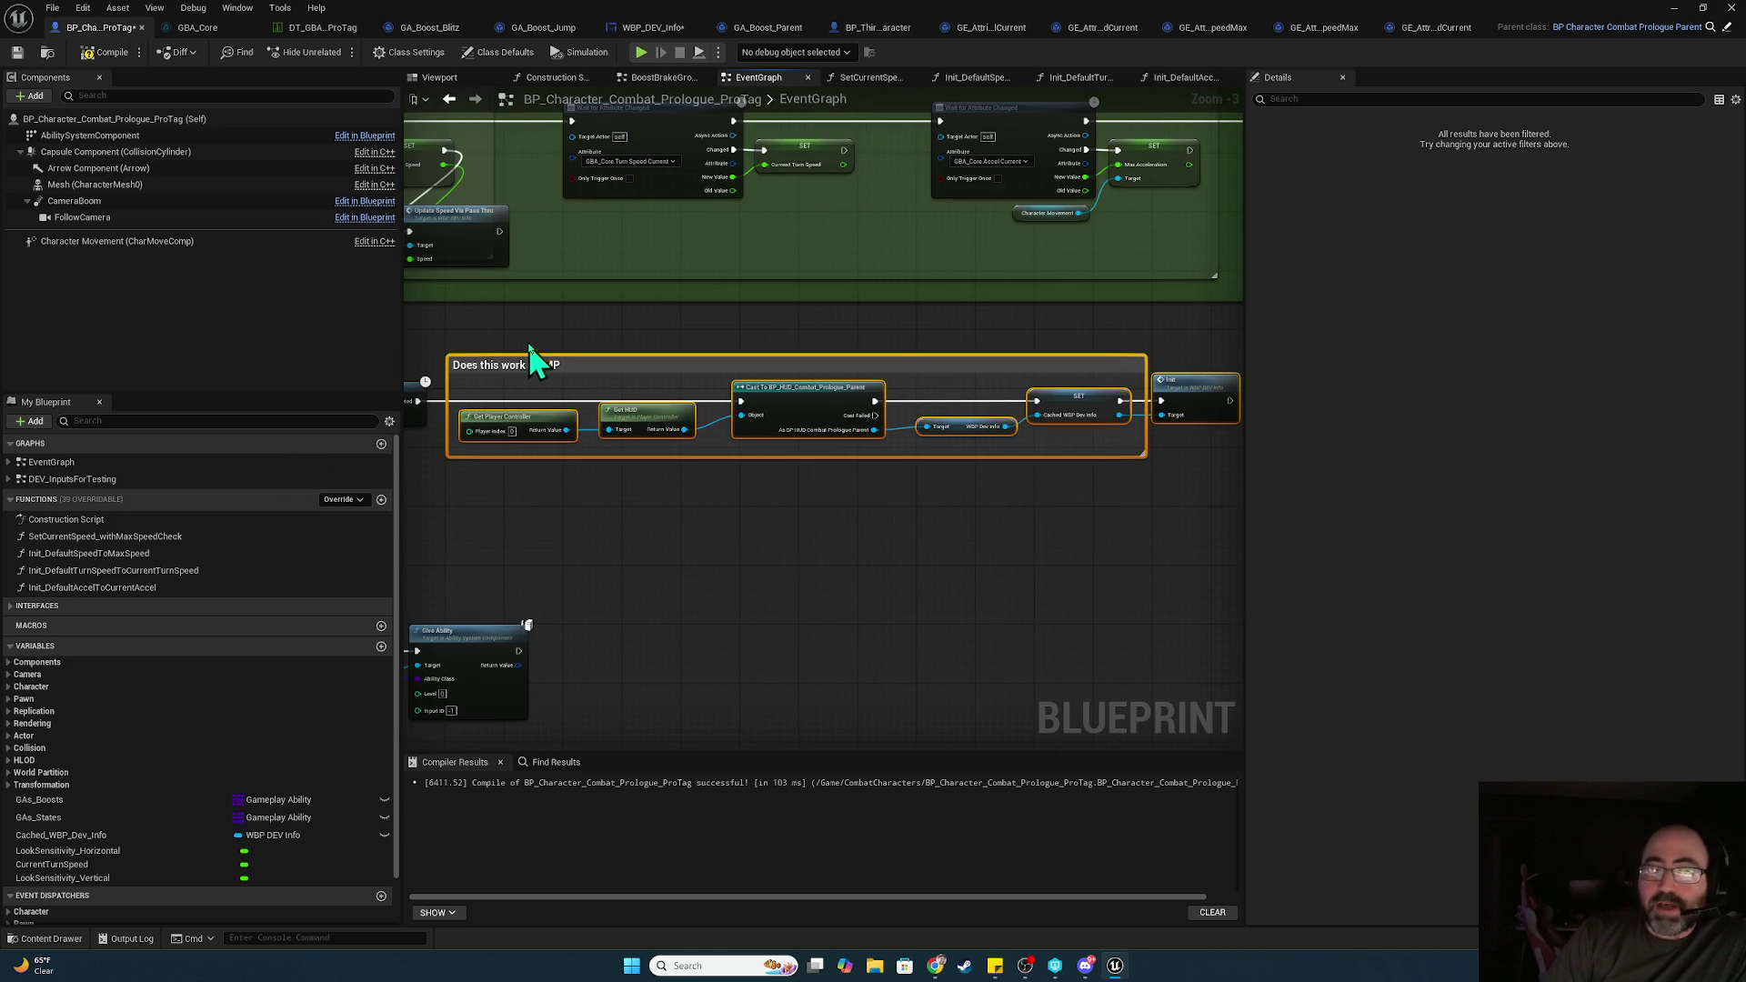
mouse_move(535, 326)
left_mouse_down()
mouse_move(494, 320)
mouse_move(1188, 510)
mouse_move(1186, 491)
left_mouse_up()
mouse_move(1186, 482)
left_mouse_down()
mouse_move(507, 351)
mouse_move(1192, 499)
mouse_move(1107, 460)
mouse_move(496, 345)
mouse_move(1130, 510)
mouse_move(1135, 483)
mouse_move(488, 358)
mouse_move(1173, 514)
mouse_move(1199, 499)
left_mouse_up()
mouse_move(542, 336)
left_mouse_down()
mouse_move(1071, 495)
mouse_move(1189, 499)
mouse_move(494, 345)
mouse_move(870, 460)
left_mouse_up()
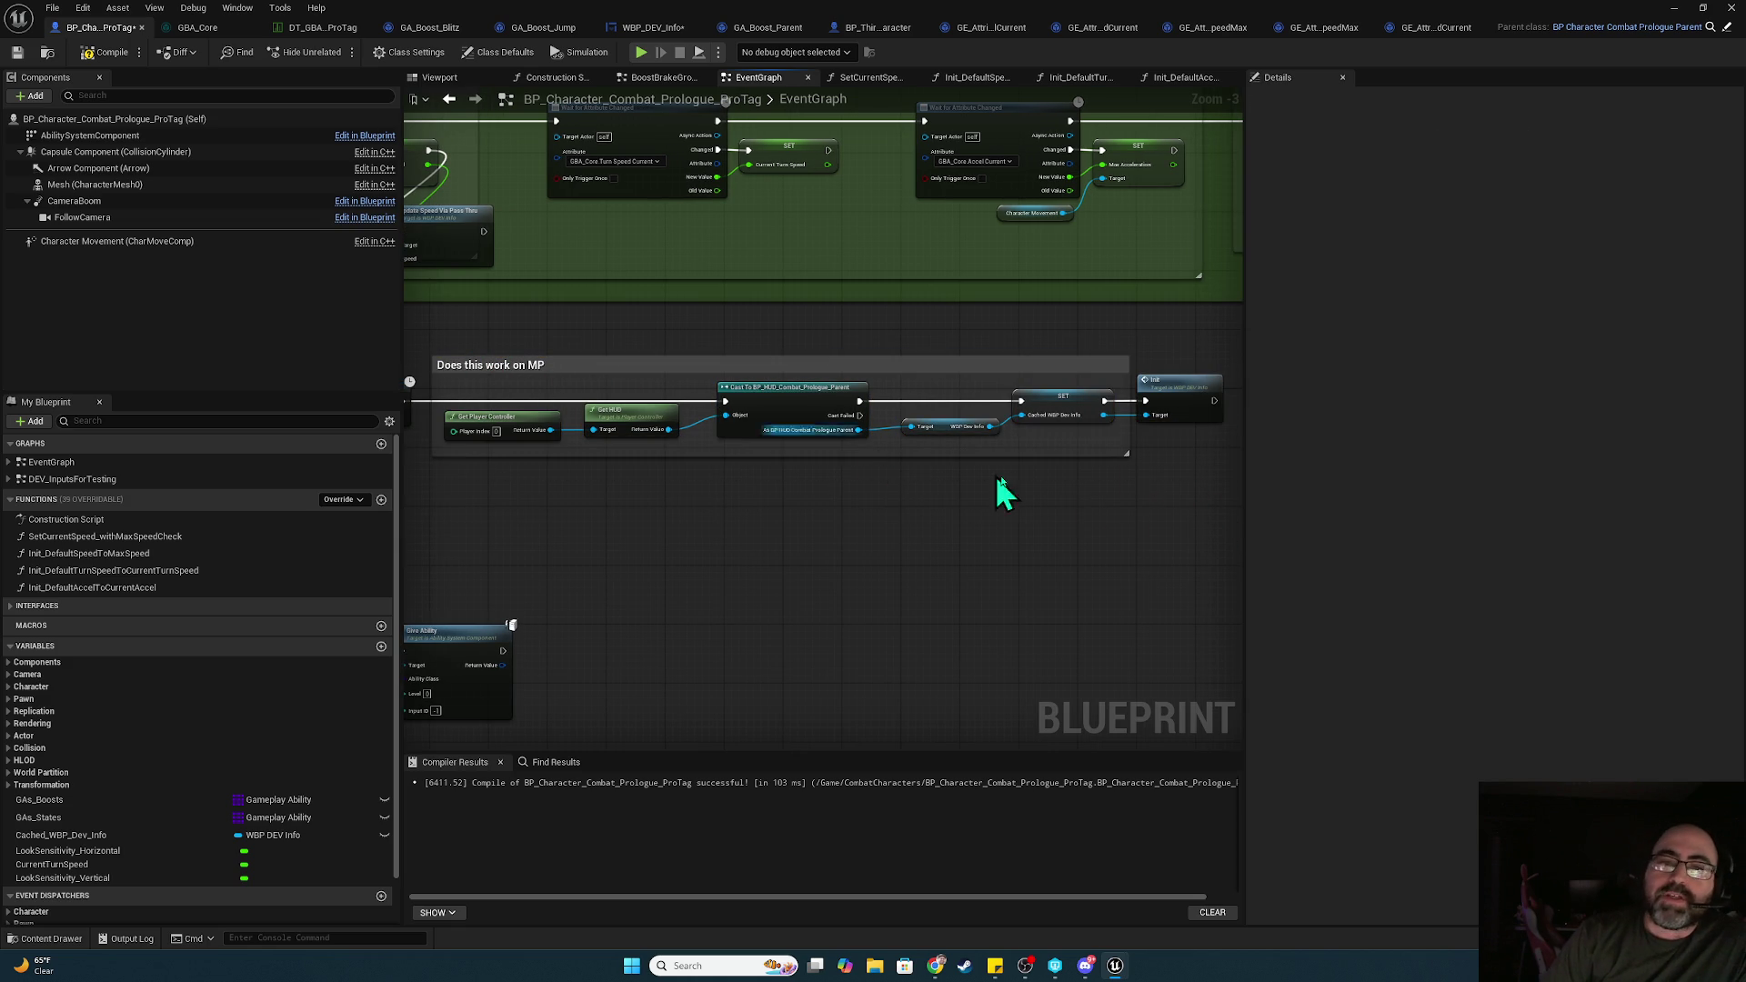
mouse_move(1154, 476)
left_mouse_down()
mouse_move(524, 351)
mouse_move(1177, 488)
left_mouse_up()
left_click(1177, 488)
mouse_move(473, 334)
left_mouse_down()
mouse_move(1197, 491)
mouse_move(651, 347)
mouse_move(499, 343)
mouse_move(954, 390)
mouse_move(902, 491)
left_mouse_up()
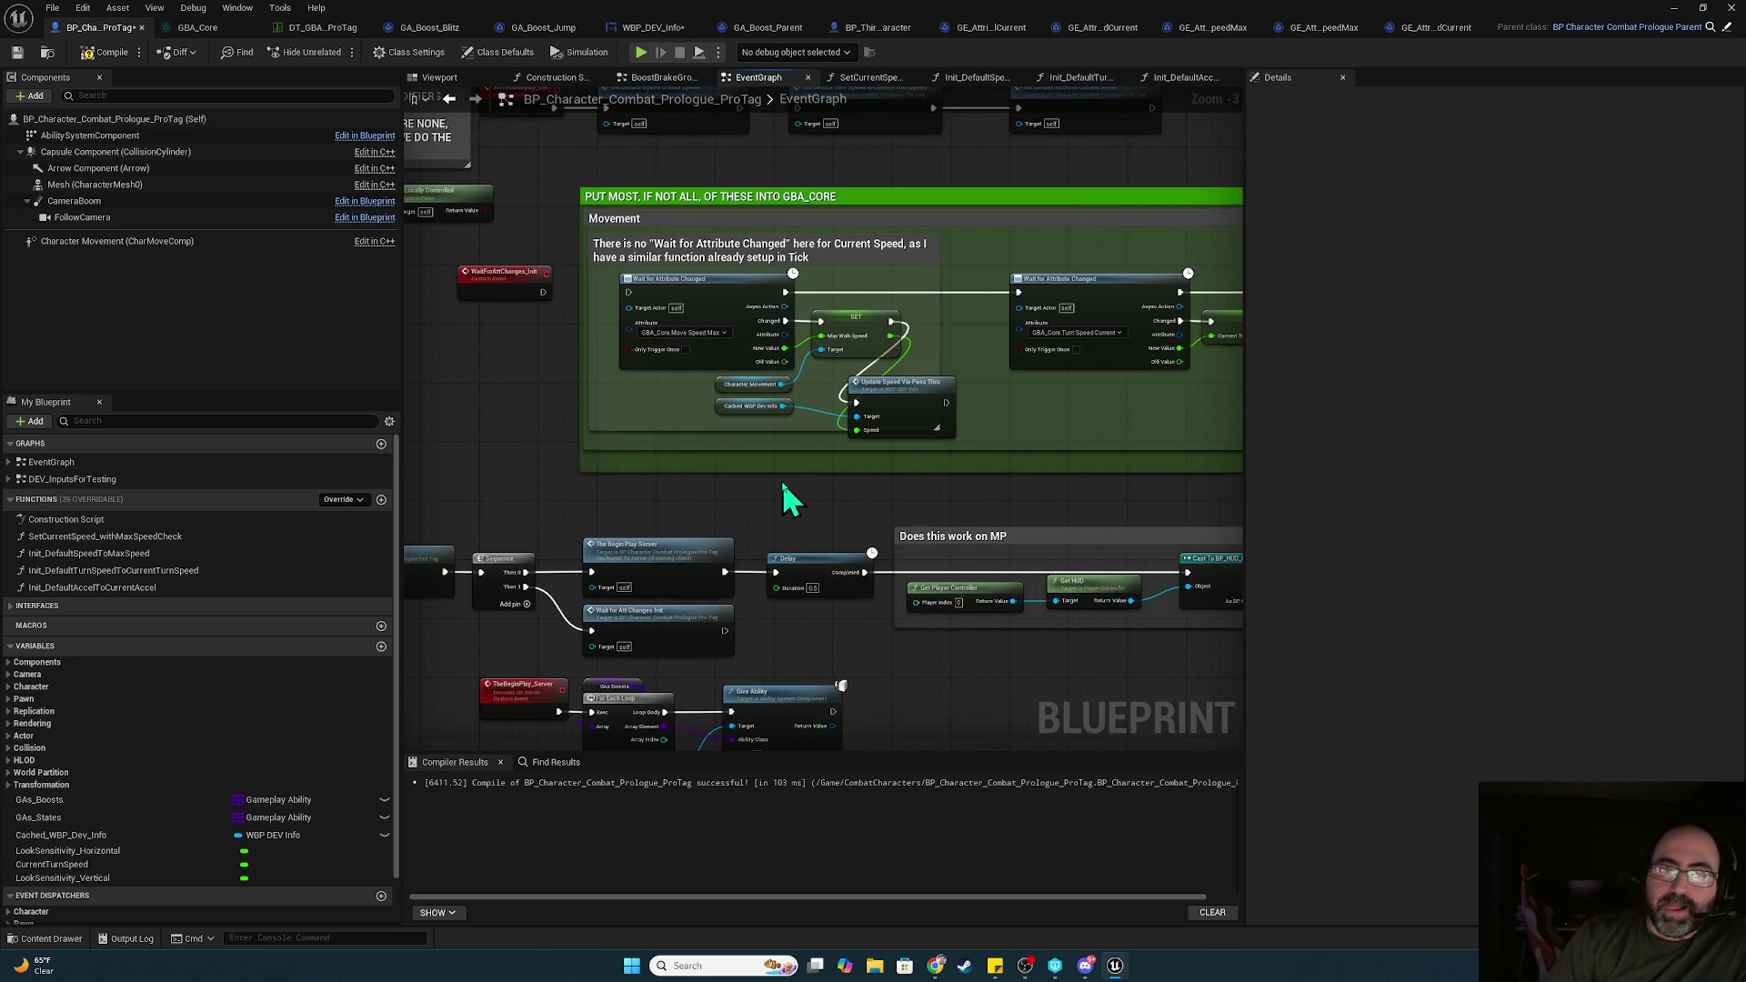
Link Init Default Speed to Init Default Turn Speed, remove that link, then box-select the lower graph nodes
left_click_drag(544, 362, 708, 532)
mouse_move(974, 401)
left_mouse_down()
mouse_move(643, 472)
mouse_move(682, 394)
mouse_move(955, 466)
left_mouse_up()
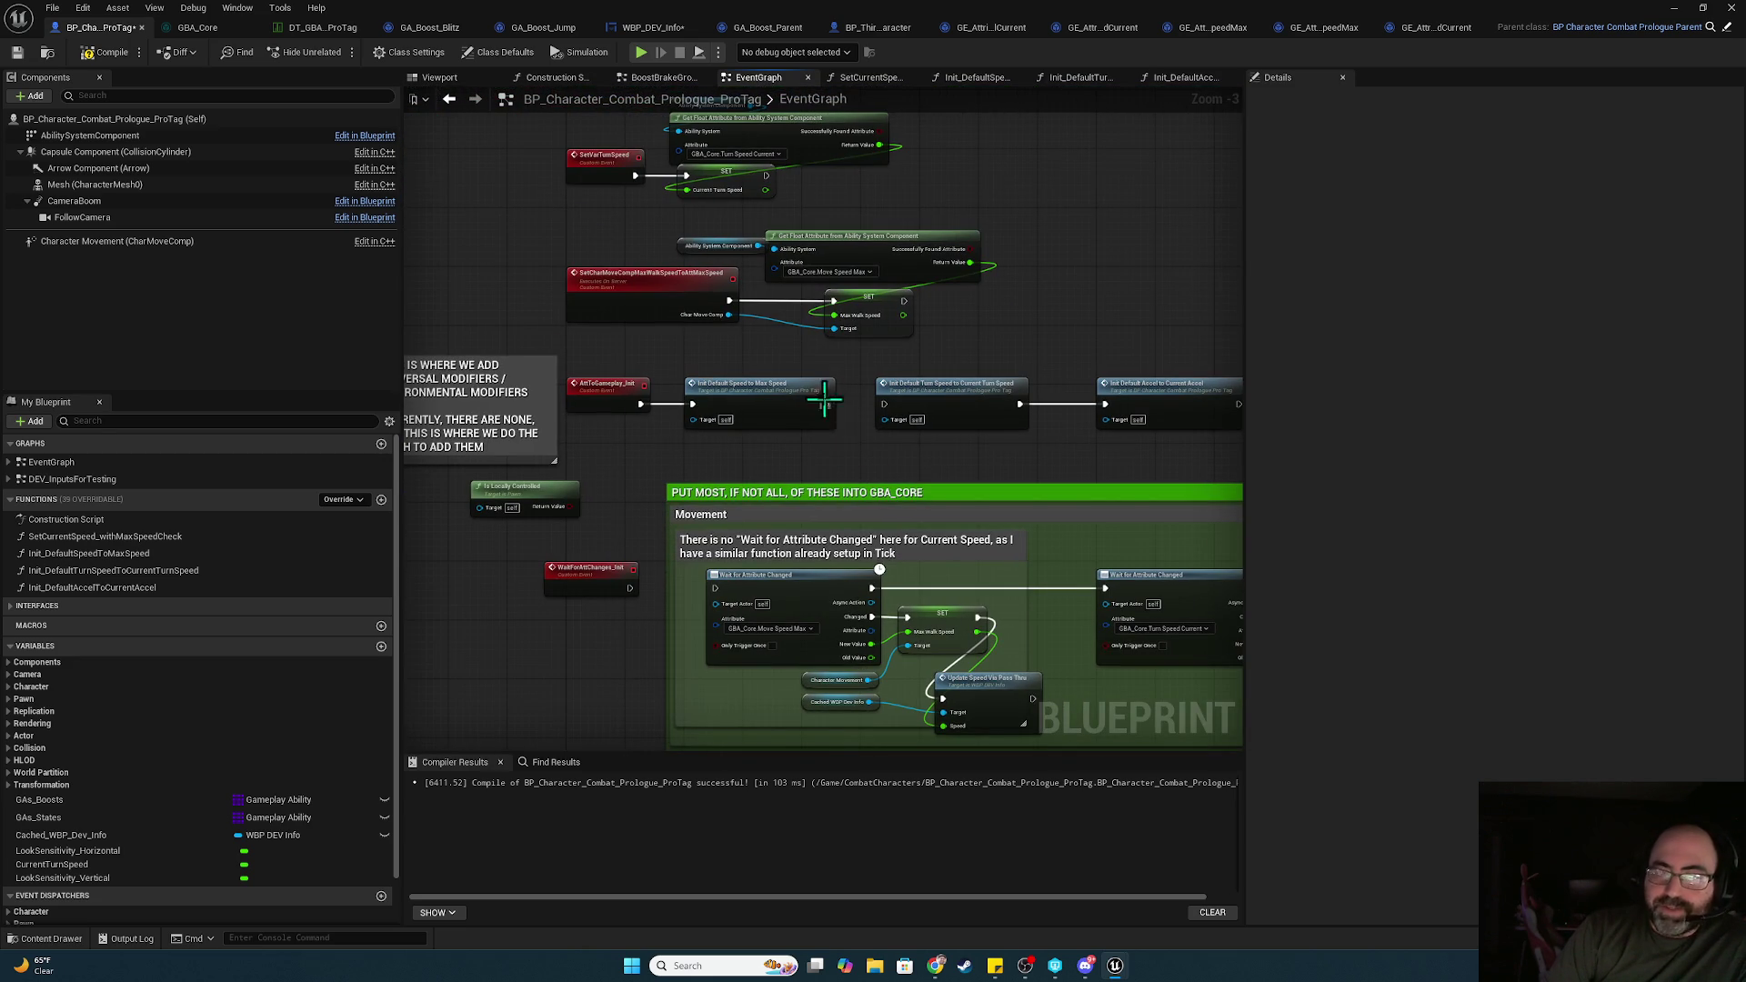
left_click_drag(825, 404, 884, 403)
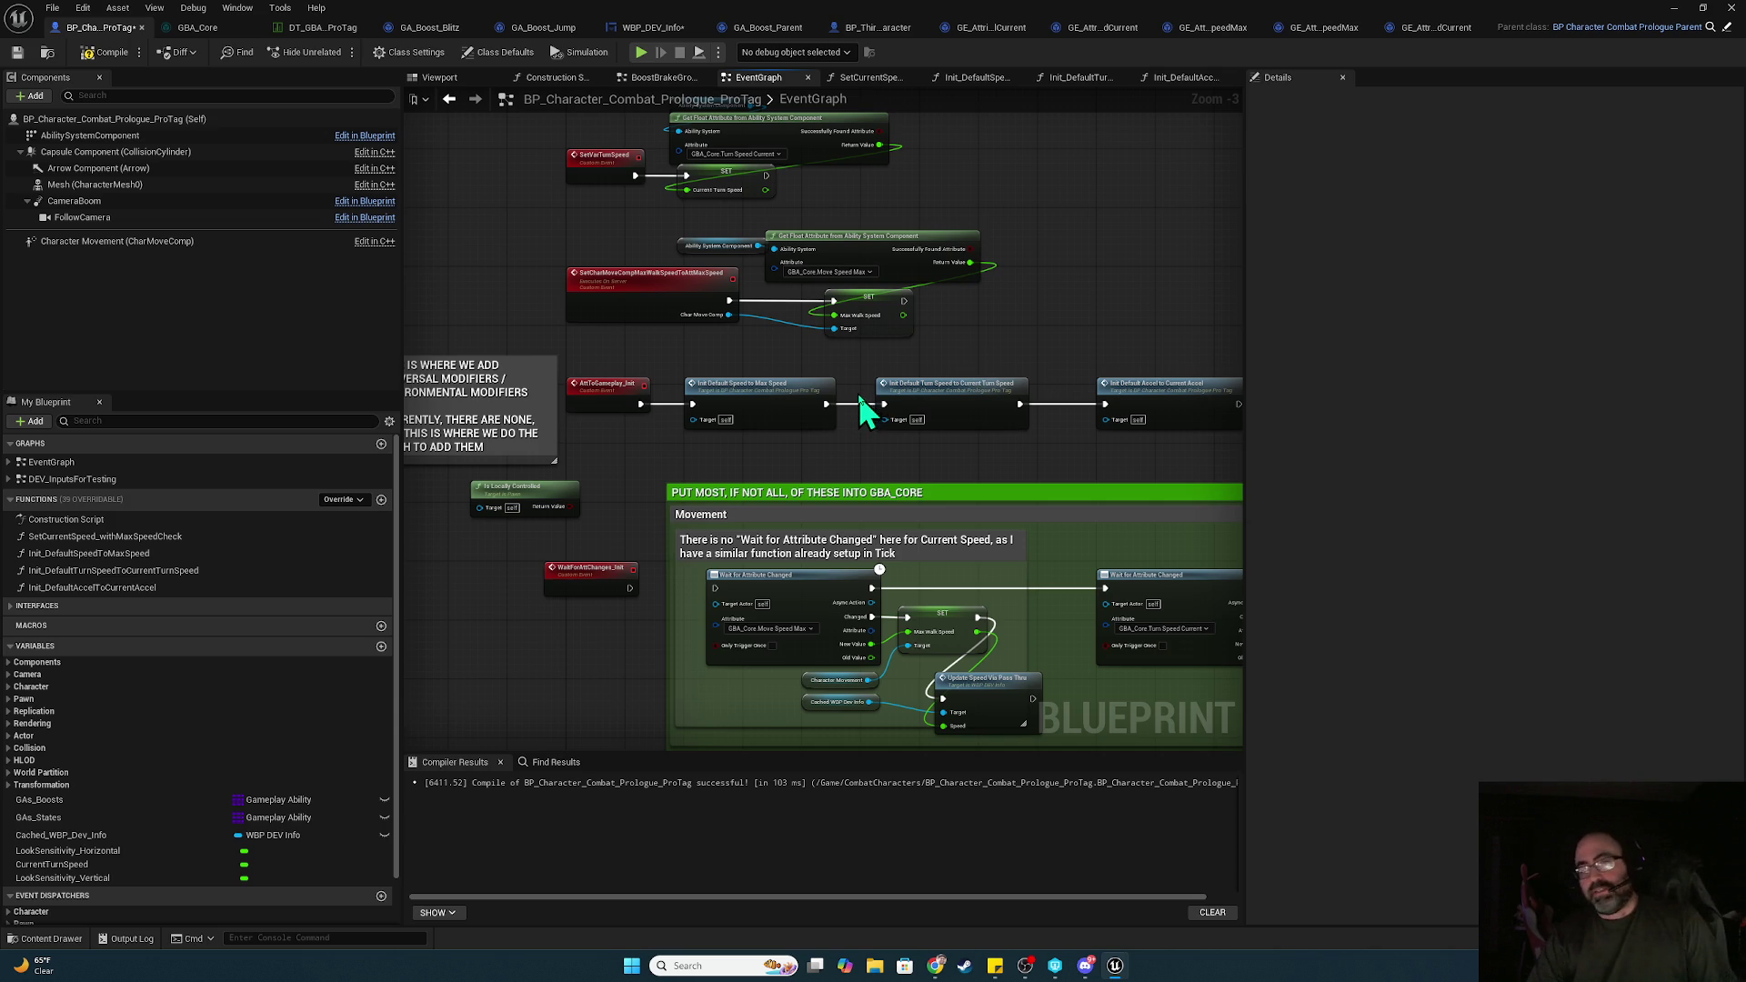
left_click(858, 404, "alt")
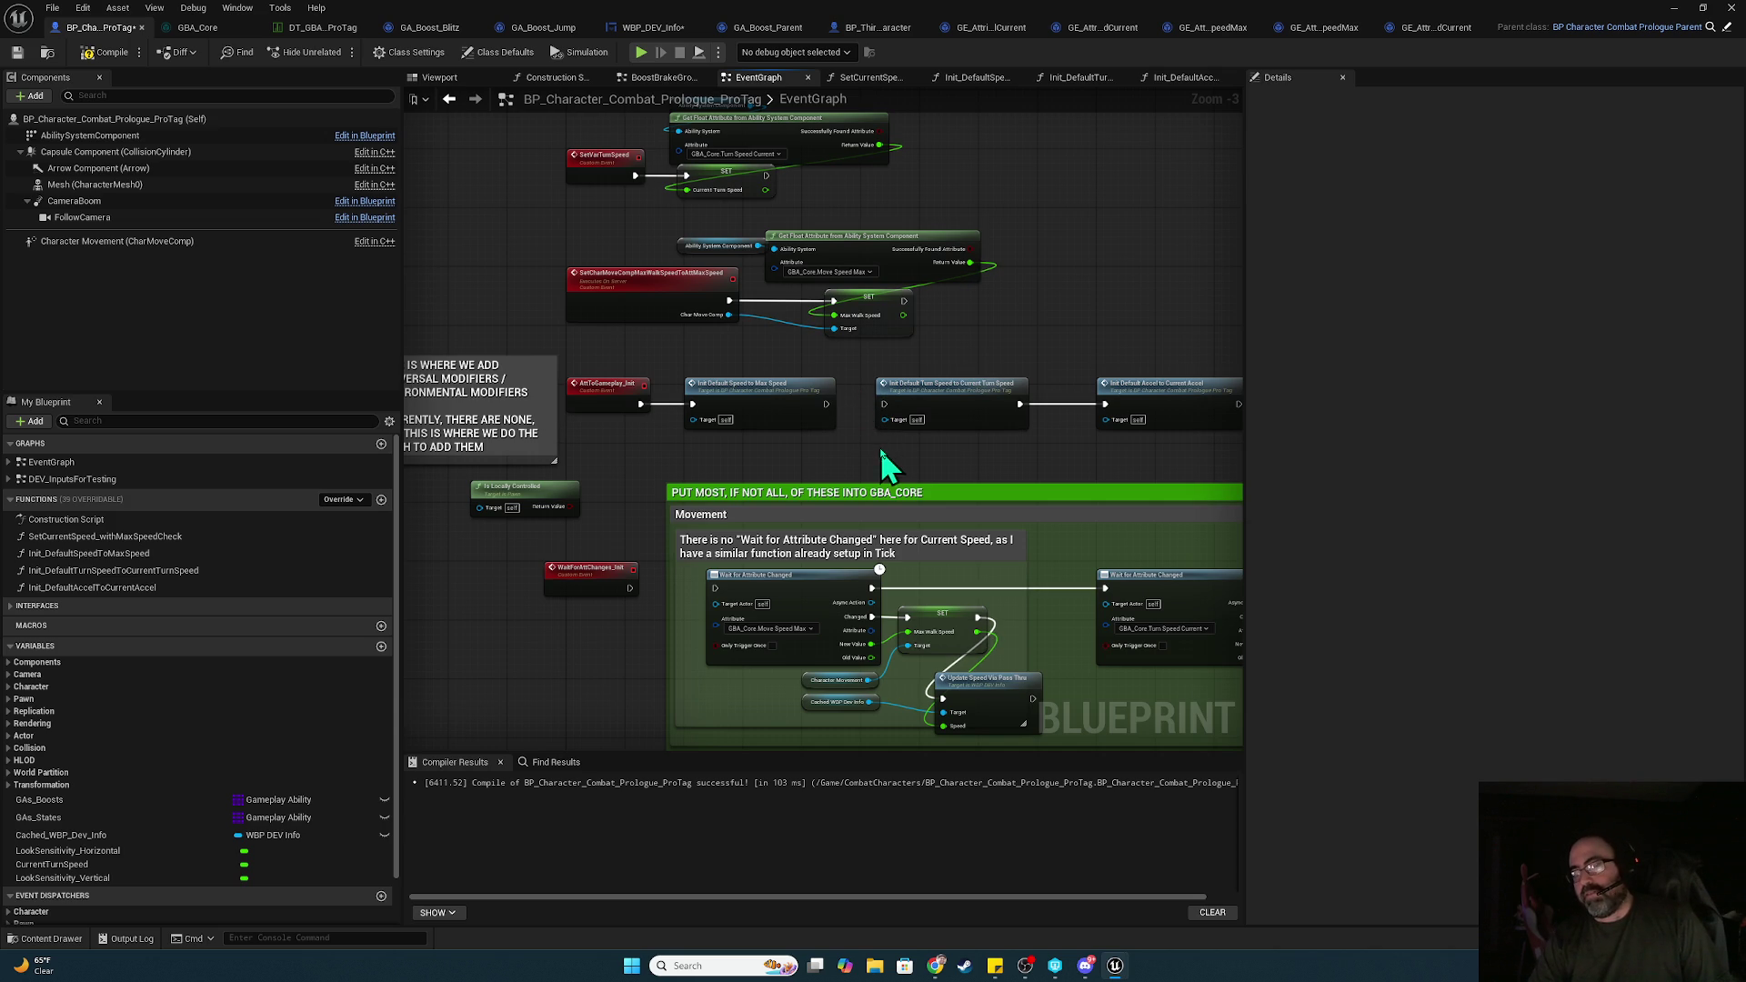
mouse_move(942, 453)
left_mouse_down()
mouse_move(907, 358)
mouse_move(784, 257)
left_mouse_up()
mouse_move(899, 392)
left_mouse_down()
mouse_move(1087, 587)
mouse_move(1350, 586)
mouse_move(1179, 600)
left_mouse_up()
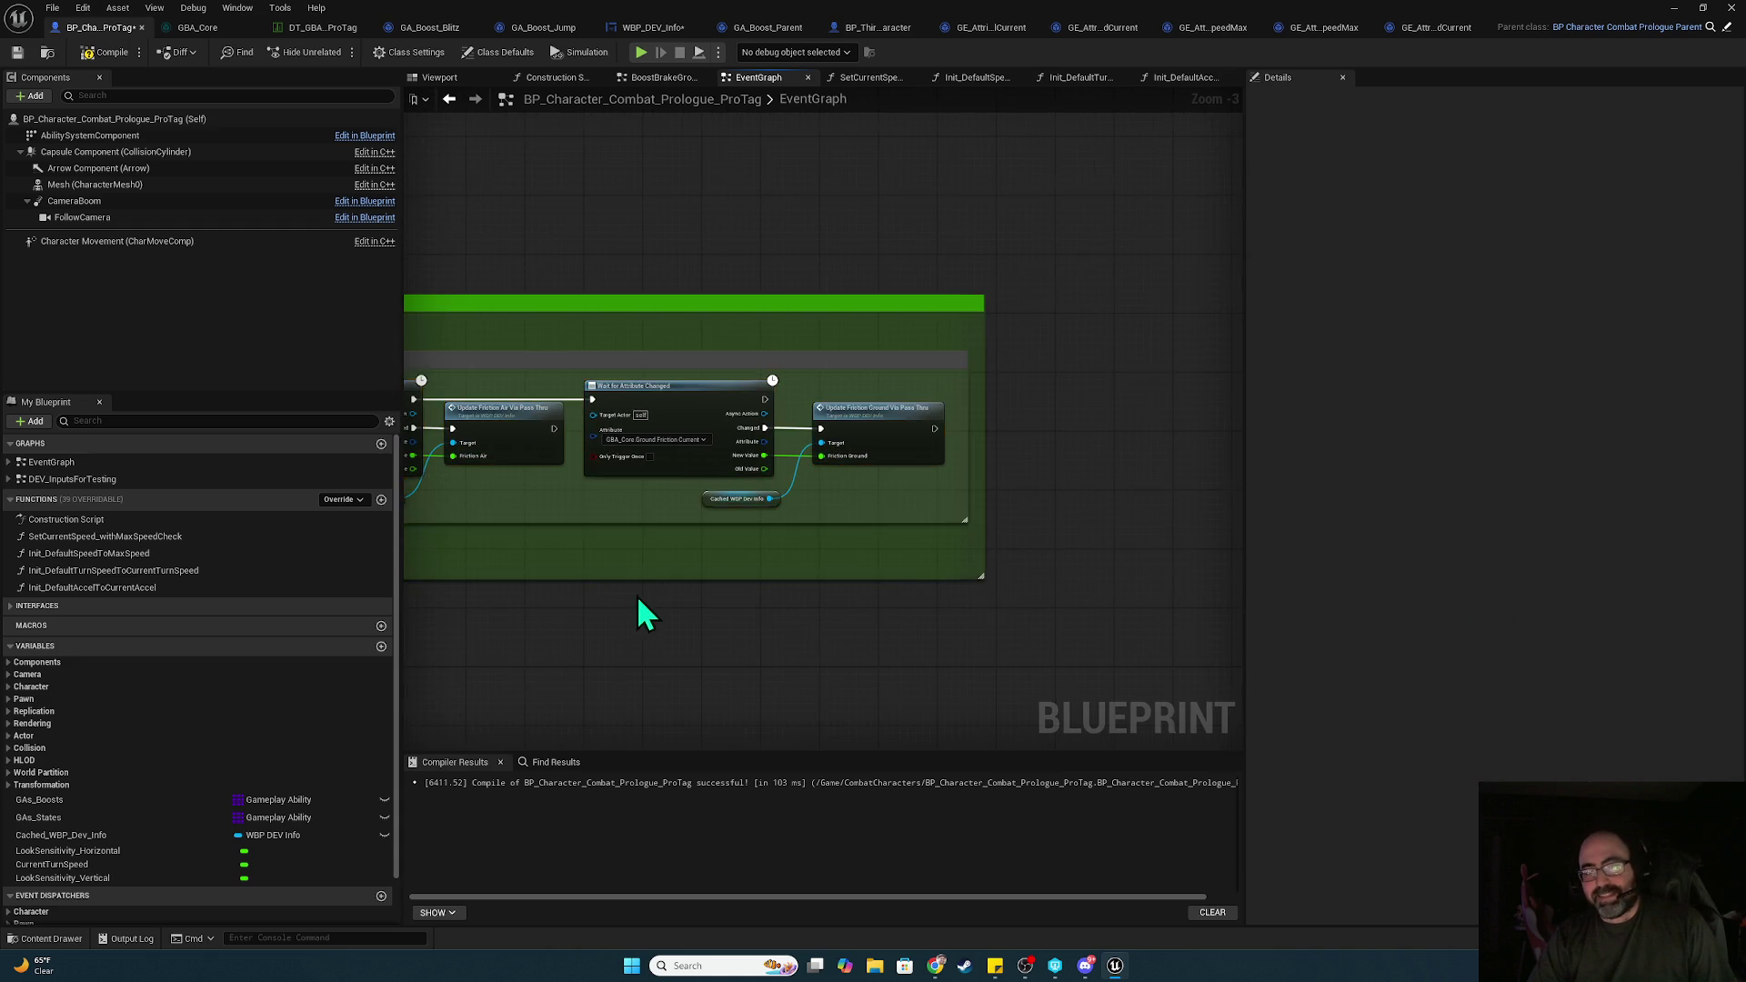
left_click_drag(870, 489, 1301, 492)
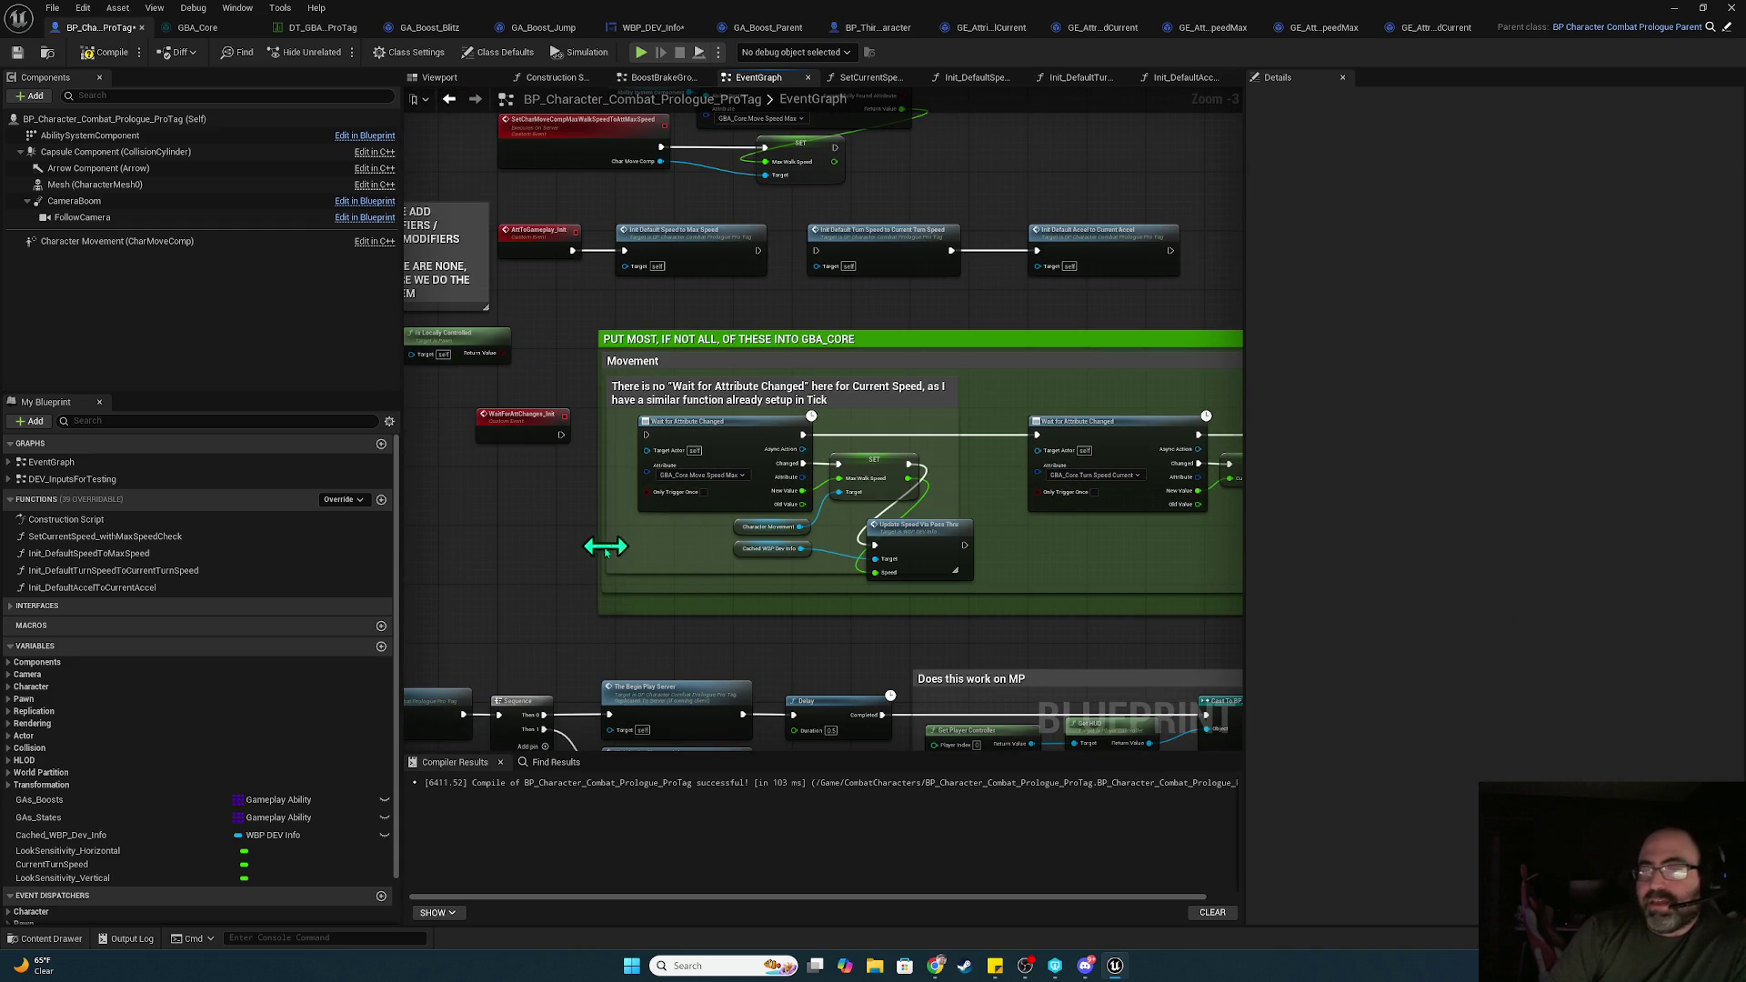
mouse_move(592, 558)
left_mouse_down()
mouse_move(839, 245)
mouse_move(795, 355)
mouse_move(724, 381)
left_mouse_up()
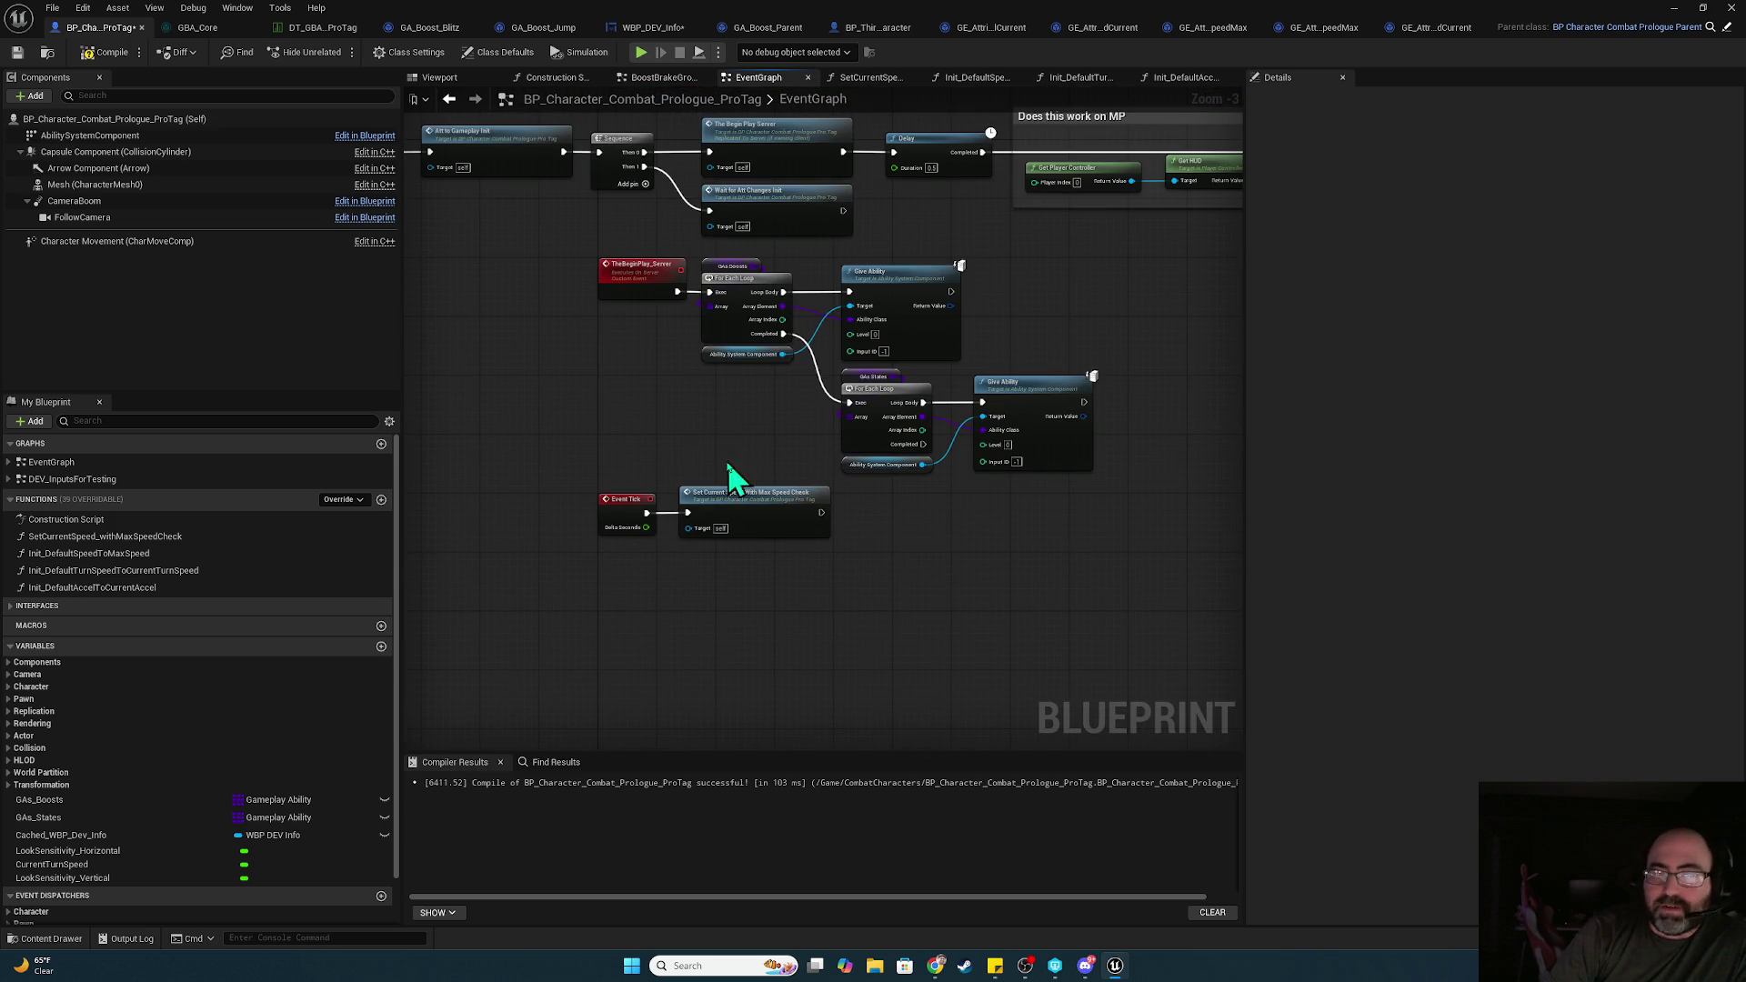
left_click(772, 515)
double_click(773, 514)
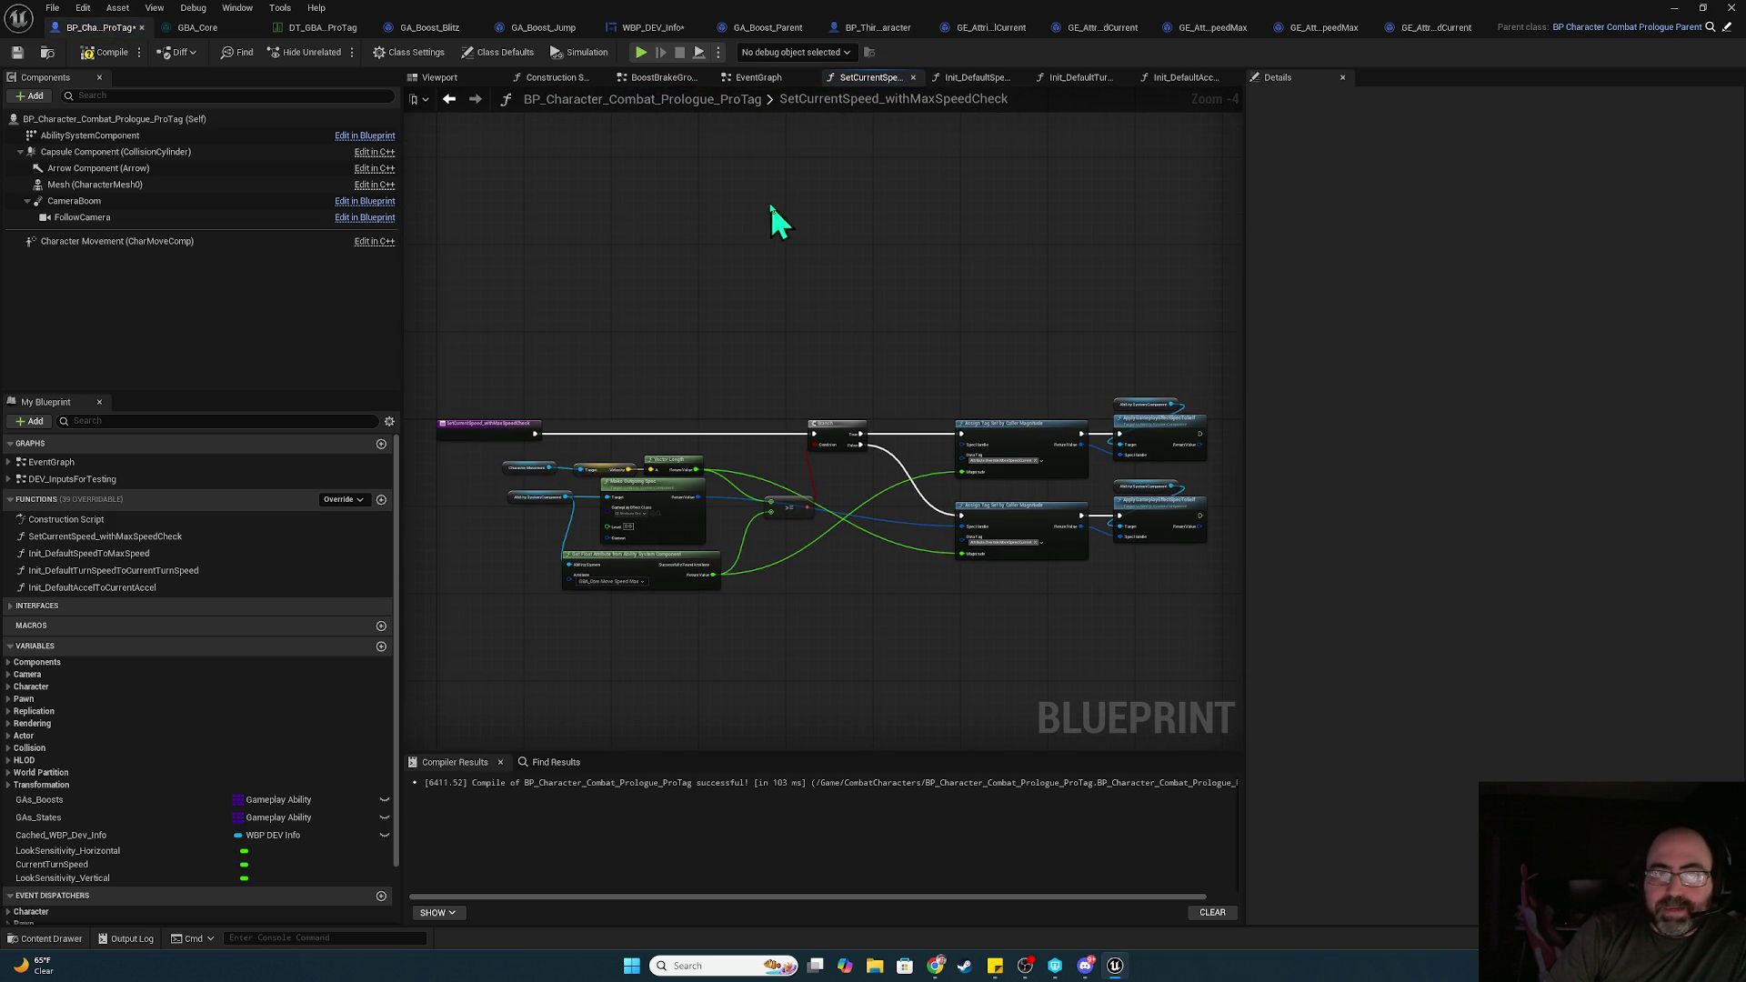
left_click(757, 80)
scroll(765, 466, "up", 2)
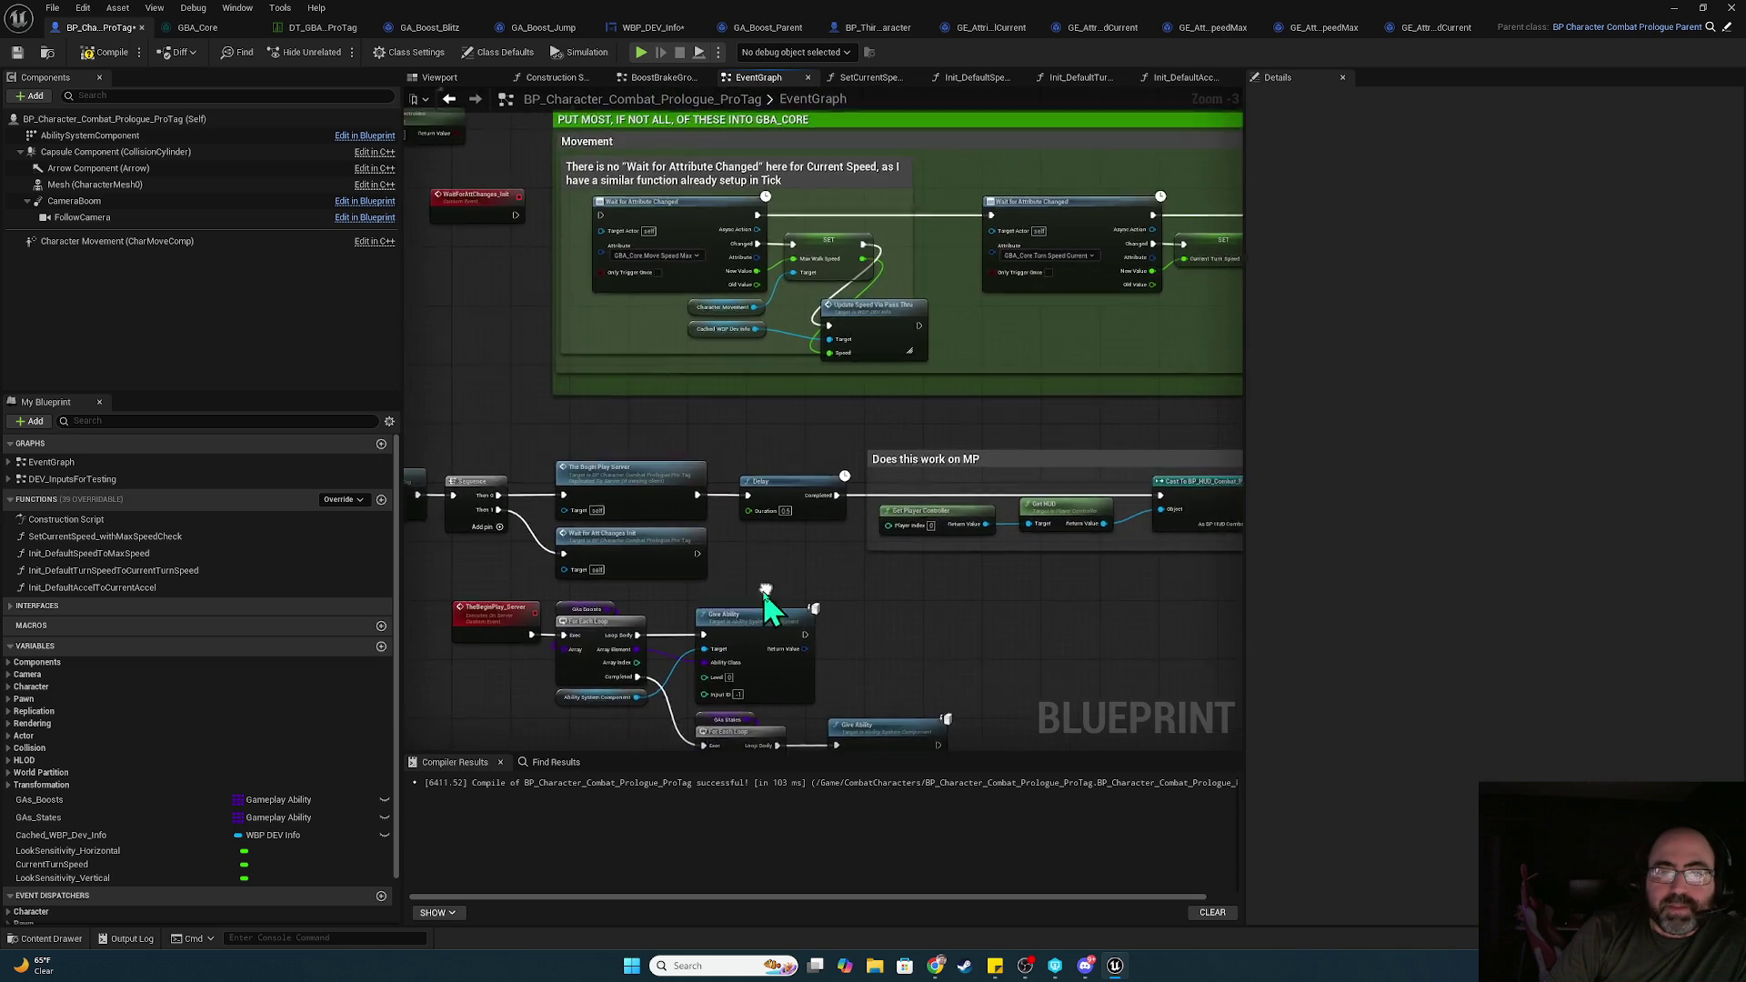
left_click_drag(784, 584, 728, 554)
left_click(596, 333)
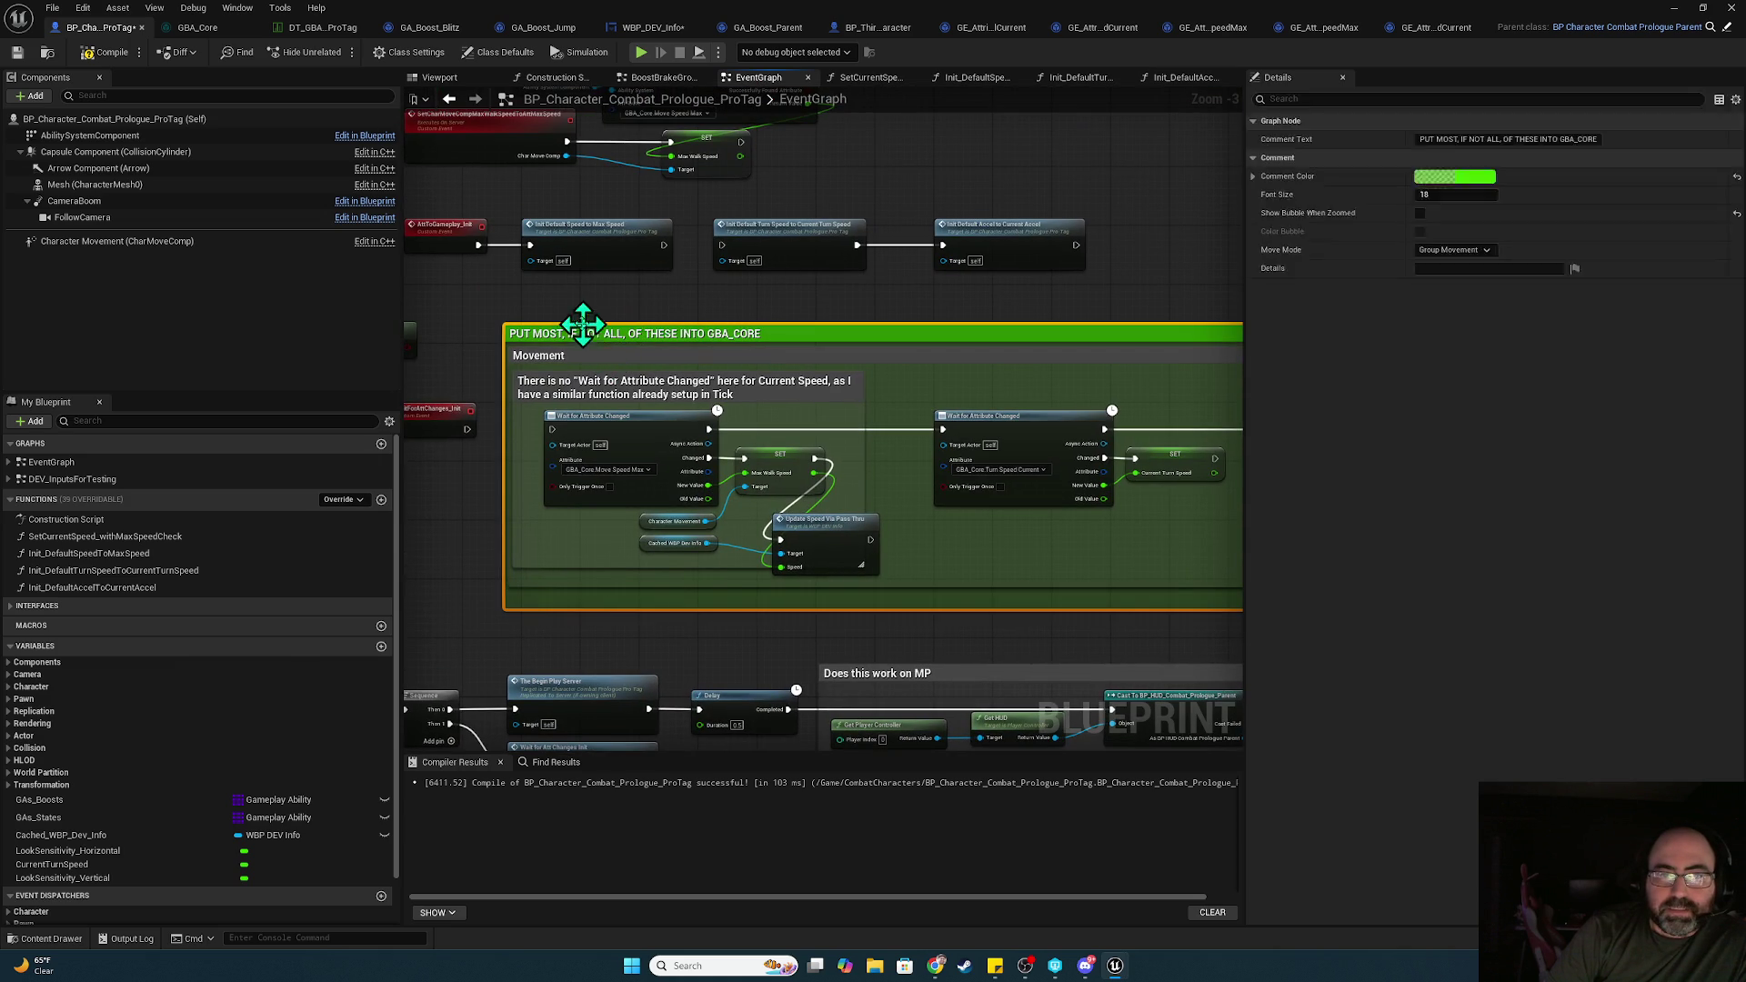
left_click(555, 304)
mouse_move(555, 304)
left_mouse_down()
mouse_move(627, 436)
mouse_move(691, 449)
left_mouse_up()
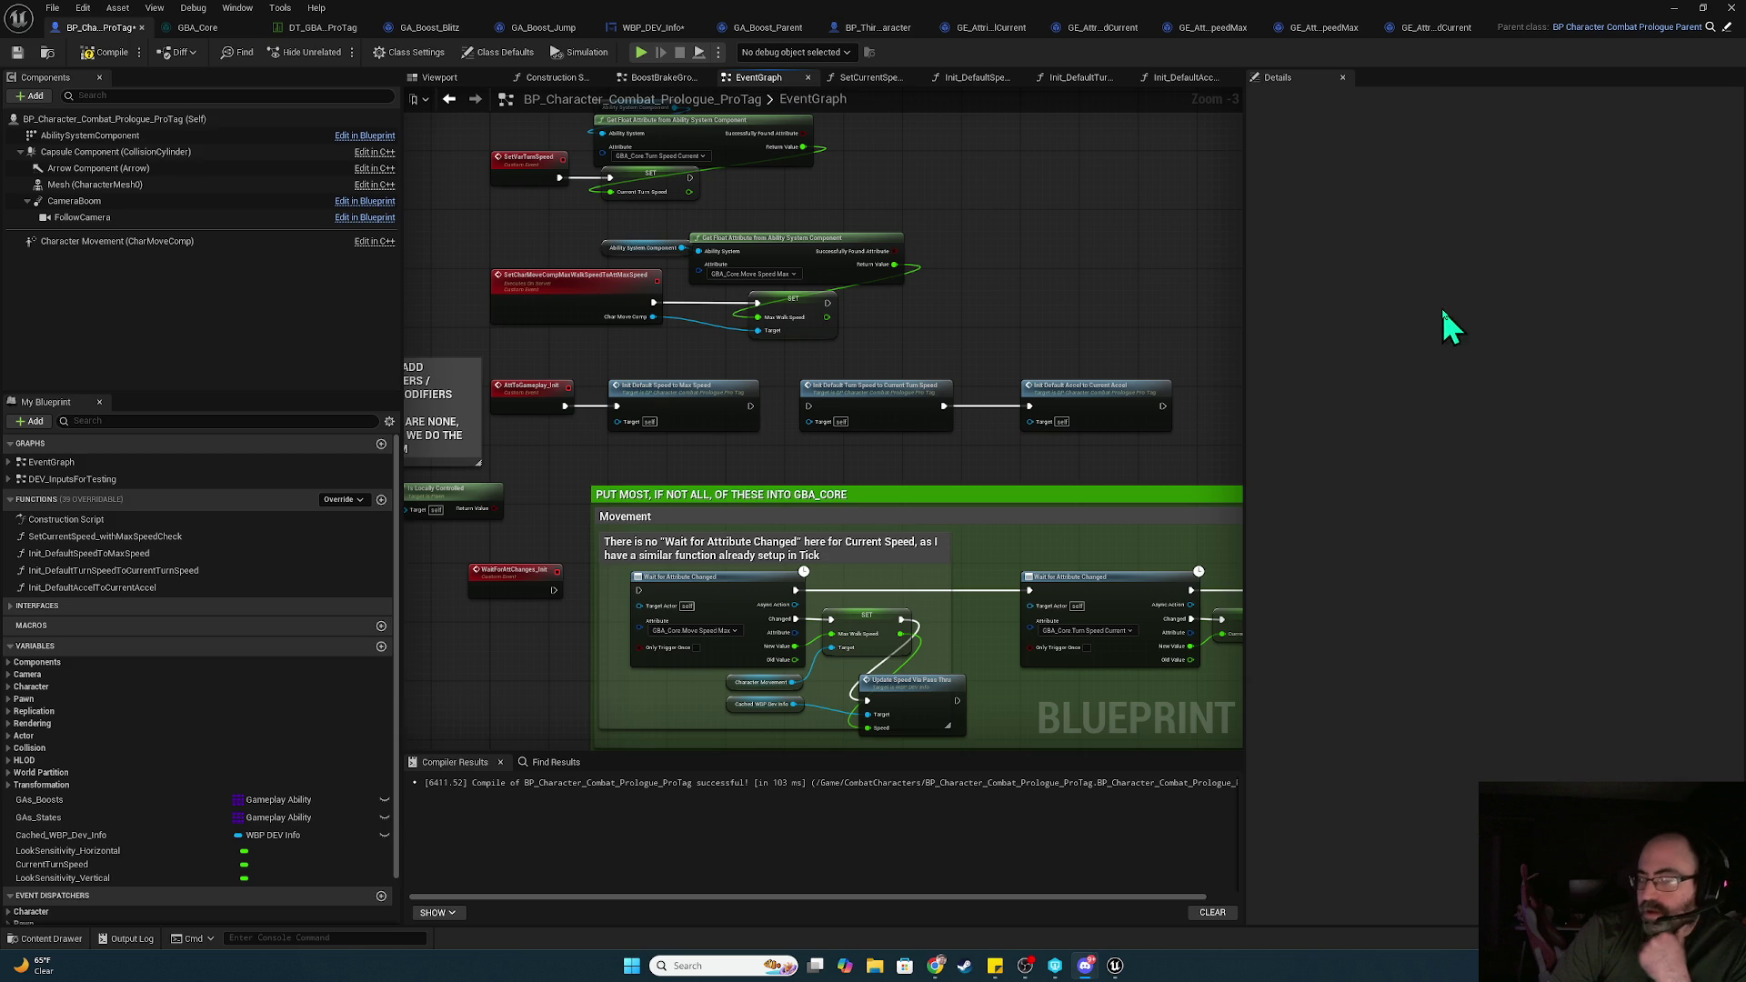
left_click_drag(1016, 322, 904, 45)
mouse_move(913, 533)
left_mouse_down()
mouse_move(941, 323)
mouse_move(1097, 219)
mouse_move(1105, 120)
mouse_move(1044, 347)
mouse_move(538, 533)
mouse_move(520, 560)
left_mouse_up()
left_click(558, 443)
mouse_move(500, 362)
left_mouse_down()
mouse_move(1110, 592)
mouse_move(455, 355)
mouse_move(1095, 577)
left_mouse_up()
mouse_move(1058, 561)
left_mouse_down()
mouse_move(900, 534)
mouse_move(462, 360)
mouse_move(498, 344)
mouse_move(1075, 578)
left_mouse_up()
left_click(1112, 575)
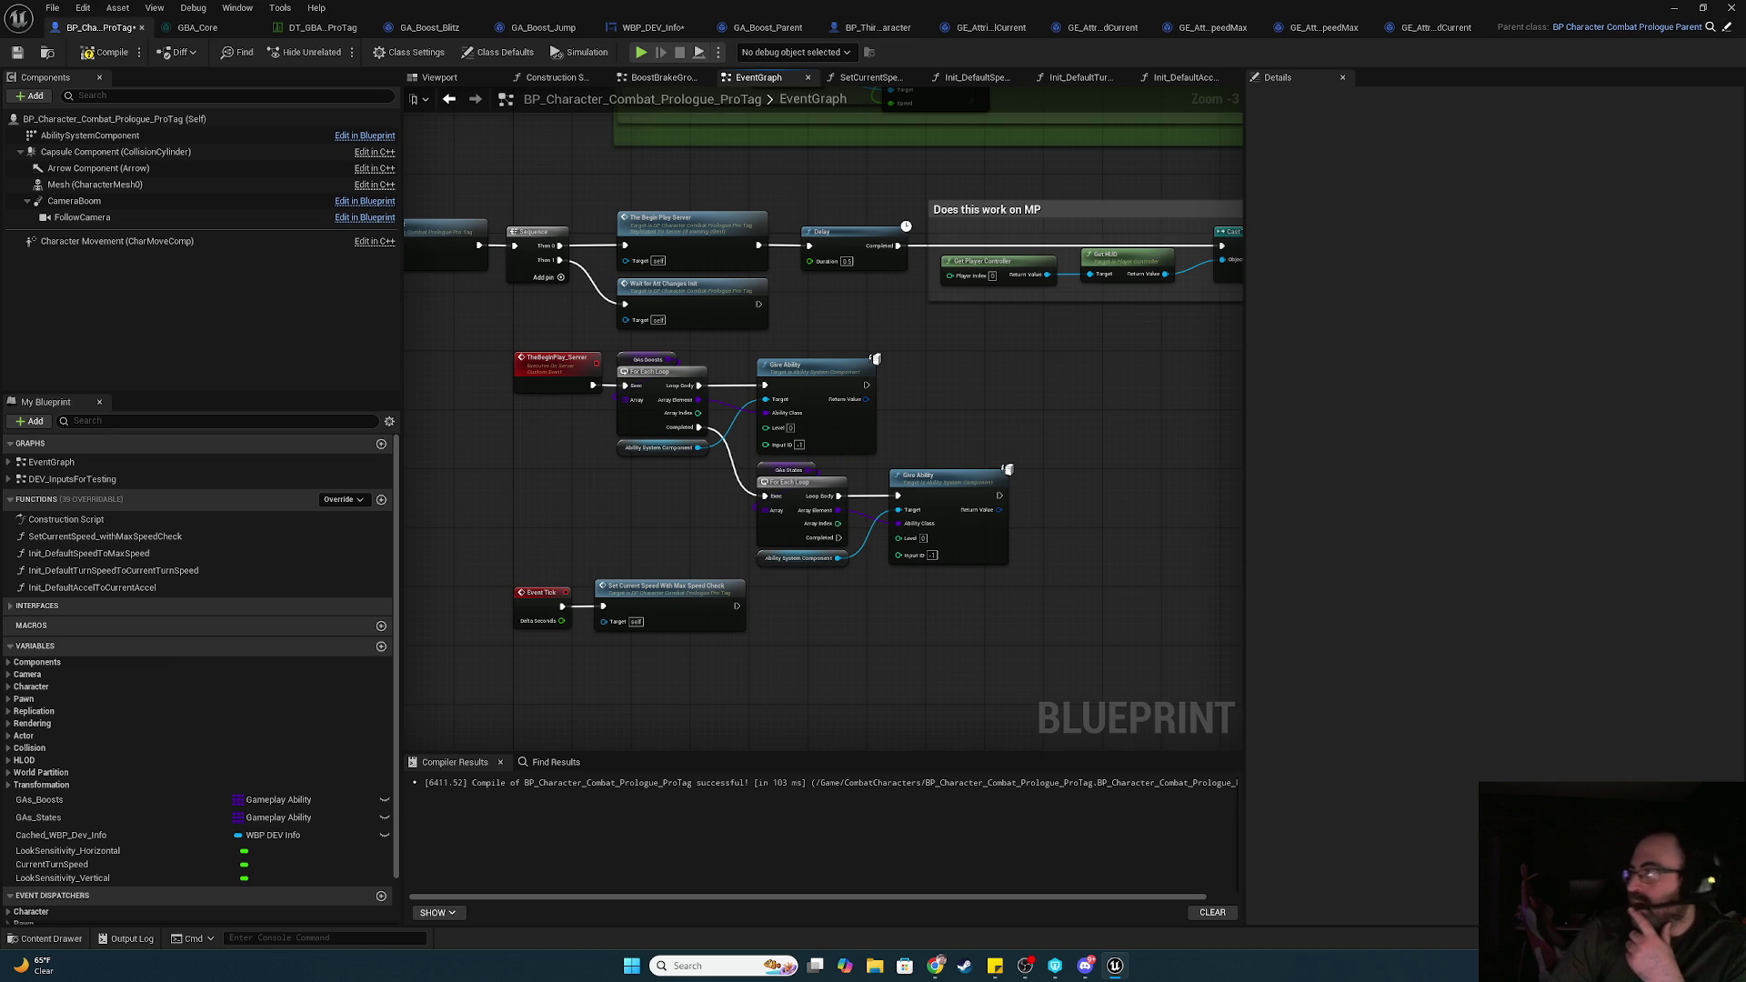
key("alt+Tab")
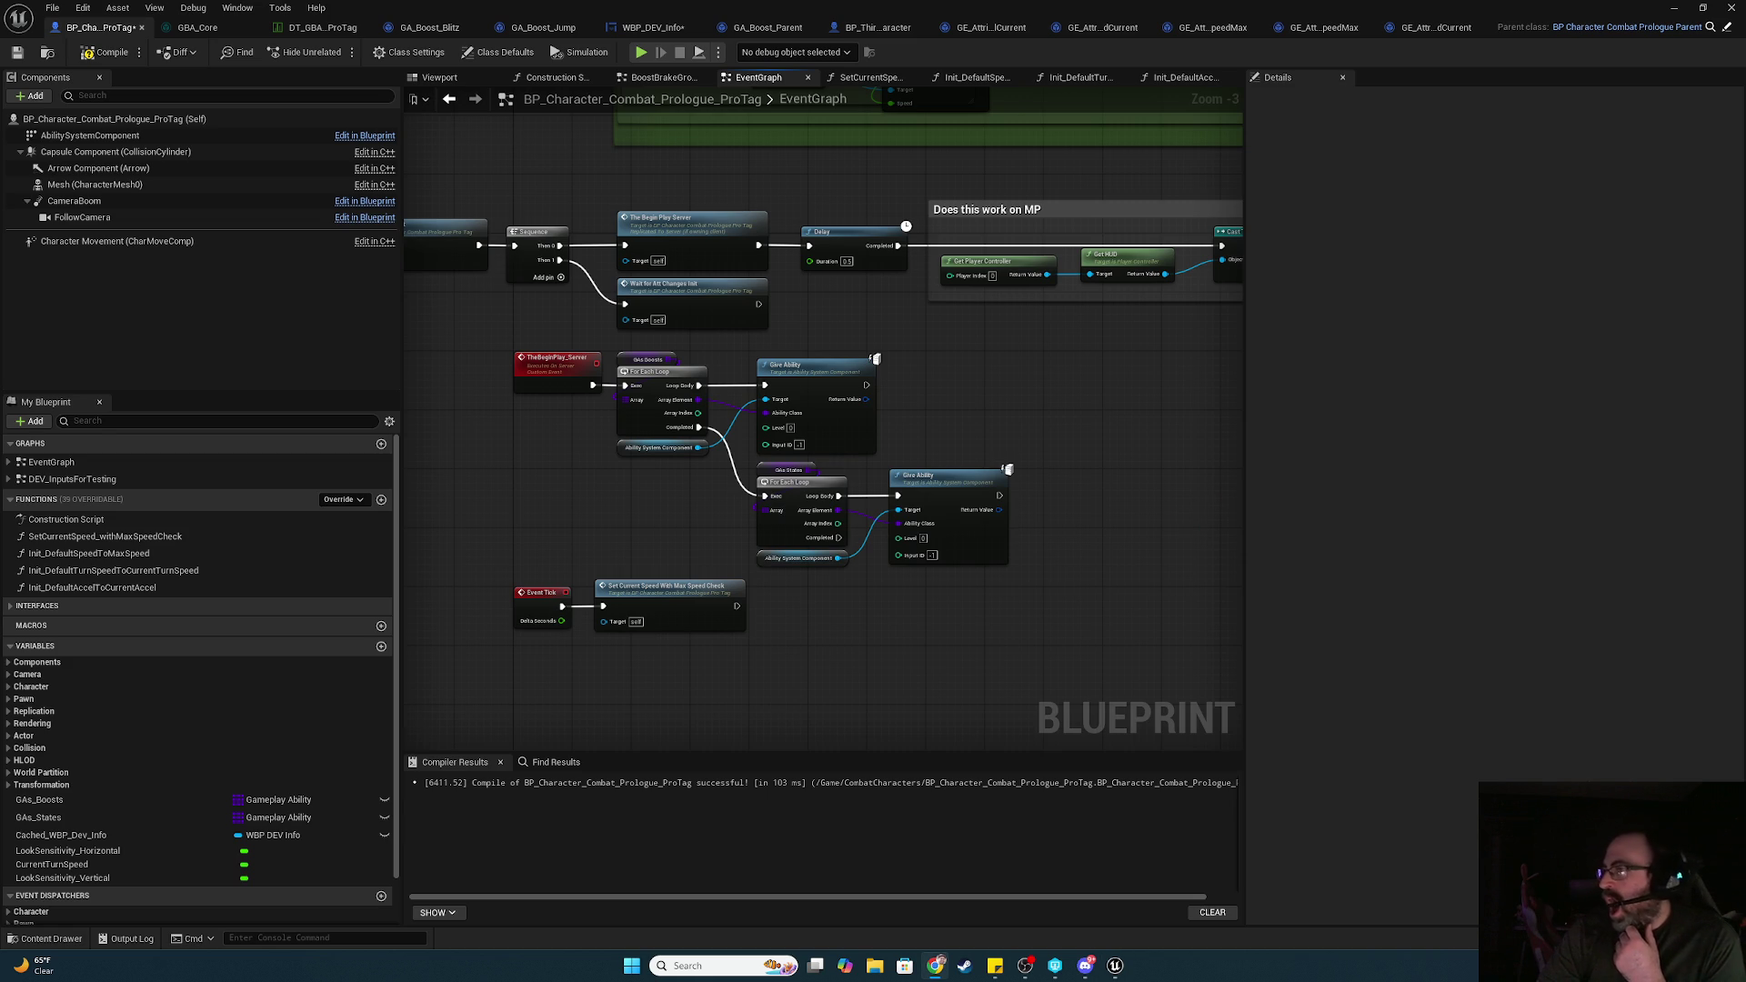